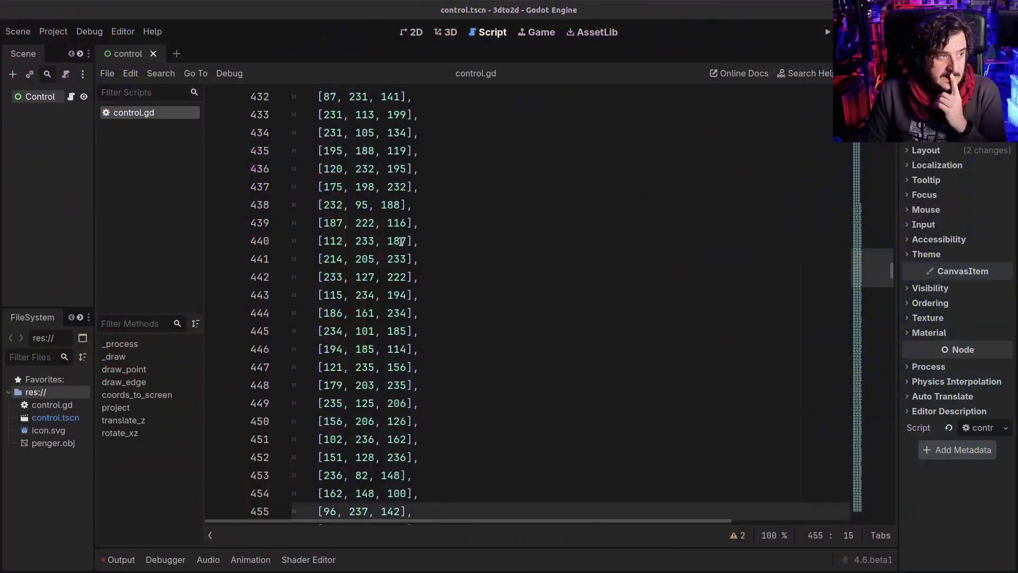
Scroll through the script's face index data and mark the entry [315, 321, 317] on line 944
left_click(401, 228)
scroll(416, 257, "down", 20)
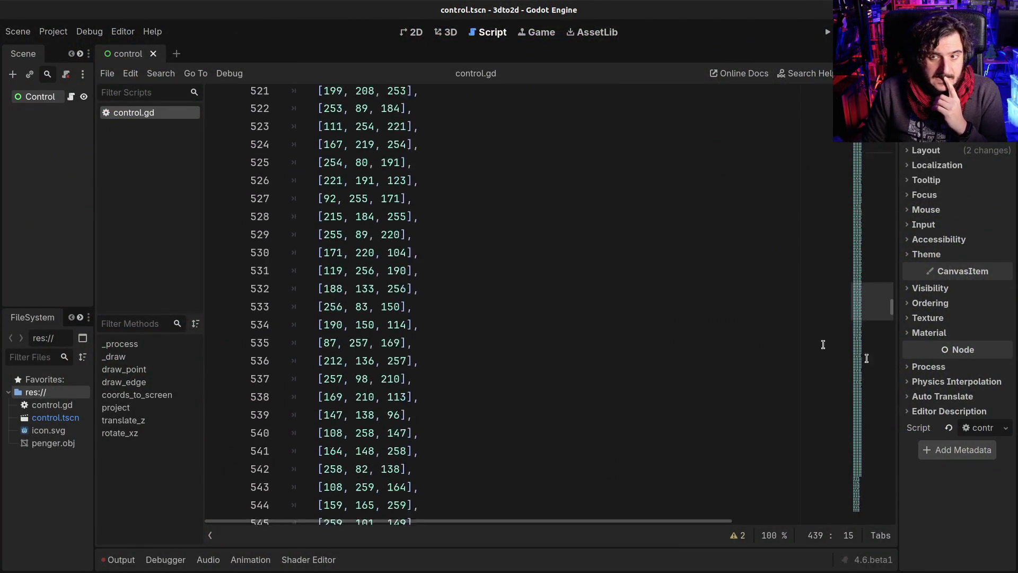
scroll(825, 345, "down", 20)
scroll(691, 369, "down", 20)
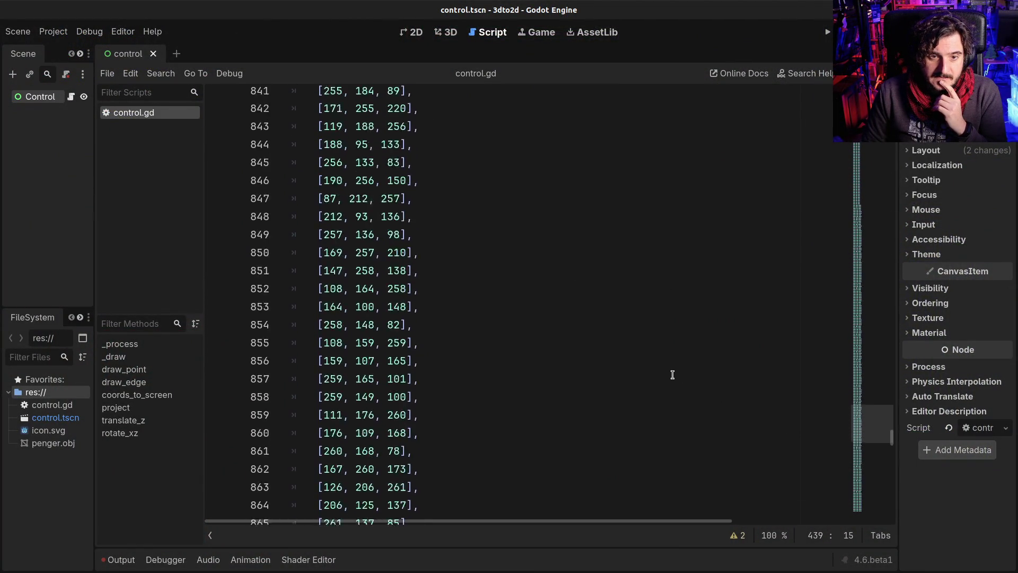
scroll(673, 375, "down", 20)
scroll(489, 308, "up", 20)
scroll(466, 239, "down", 4)
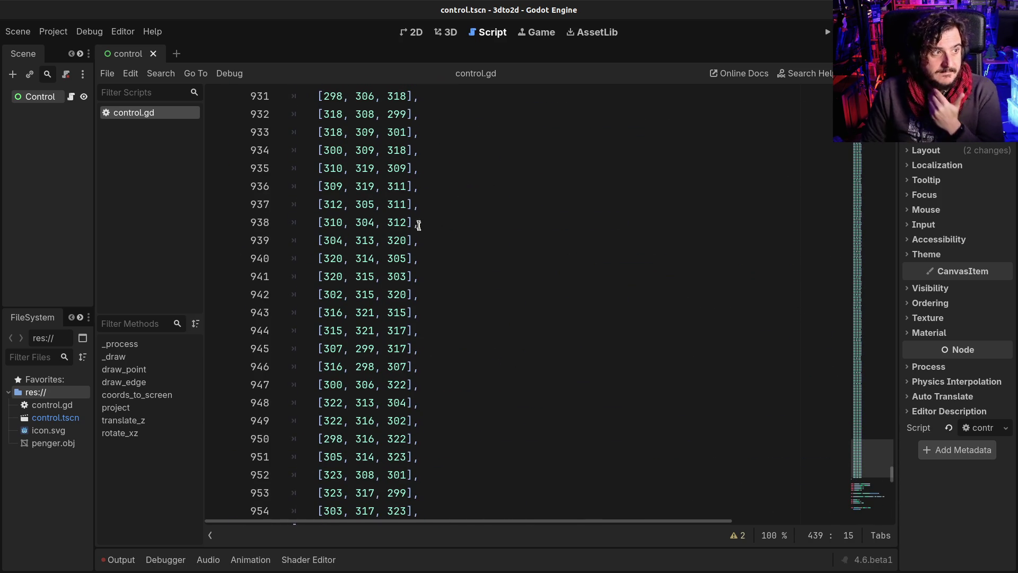
scroll(439, 240, "down", 2)
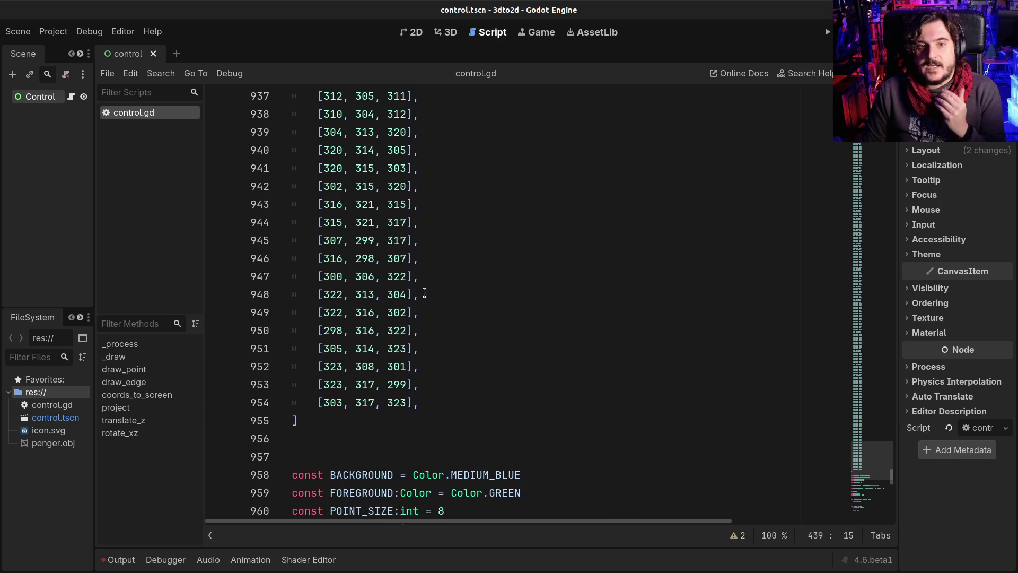
left_click_drag(316, 222, 432, 219)
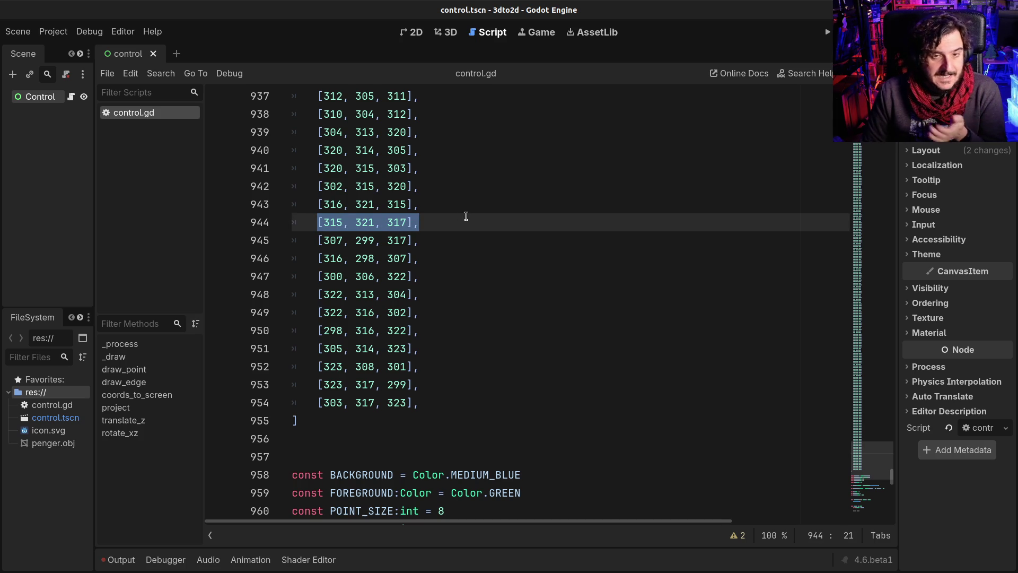
left_click(445, 220)
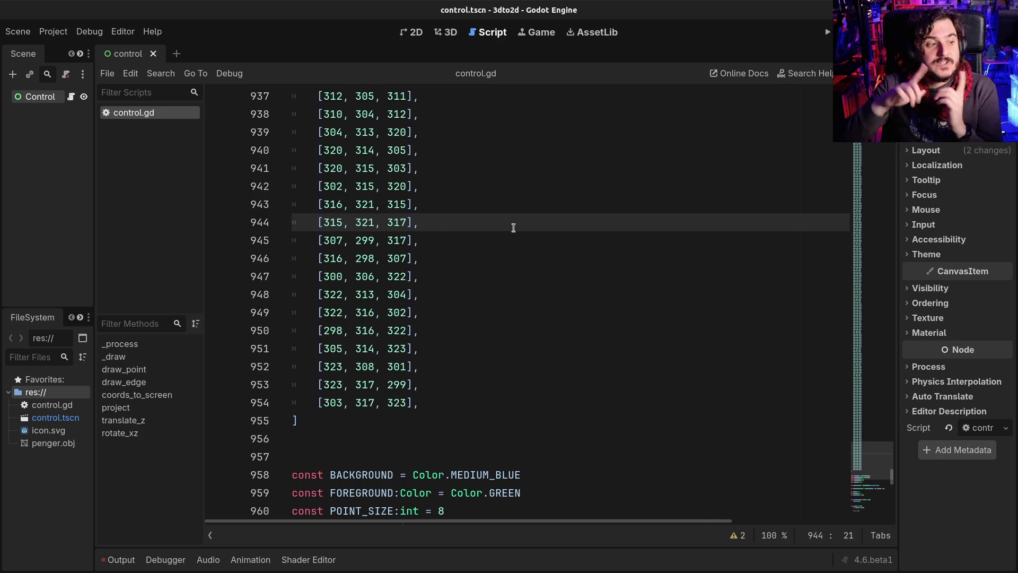
Scroll down to the project function and mark its two divide-by-z lines
scroll(513, 228, "down", 8)
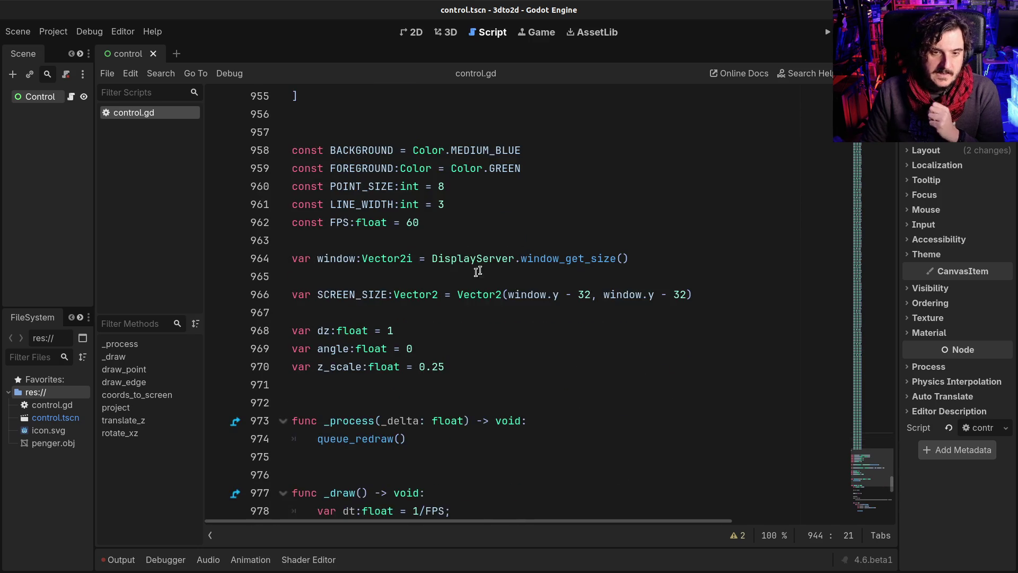
left_click_drag(371, 150, 427, 383)
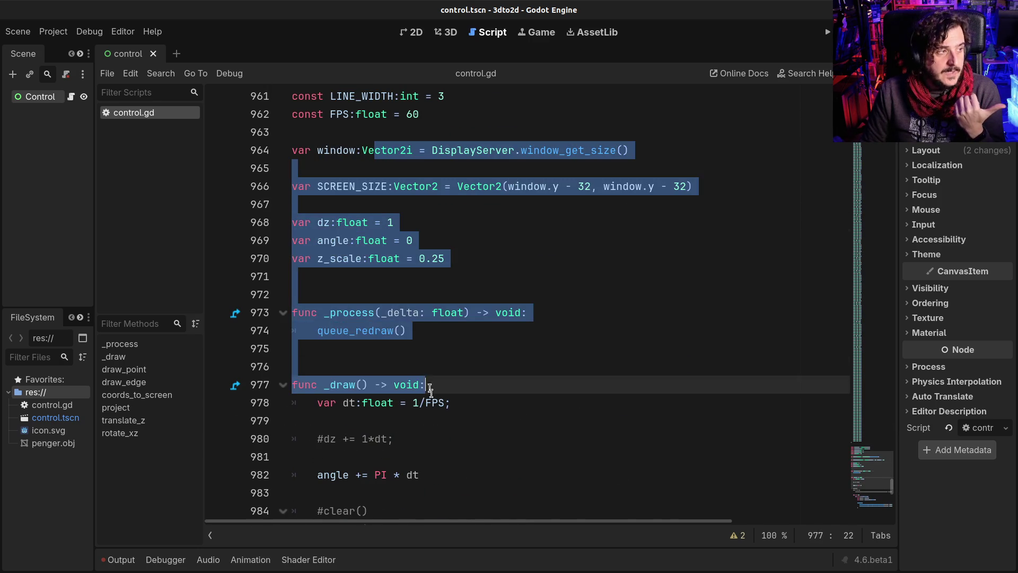
scroll(431, 372, "down", 4)
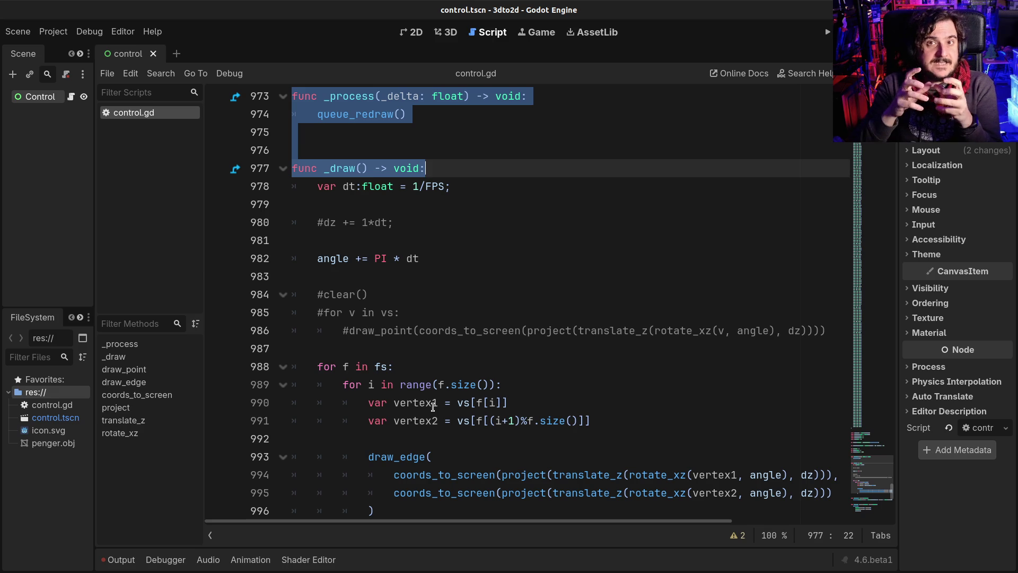
scroll(433, 406, "down", 3)
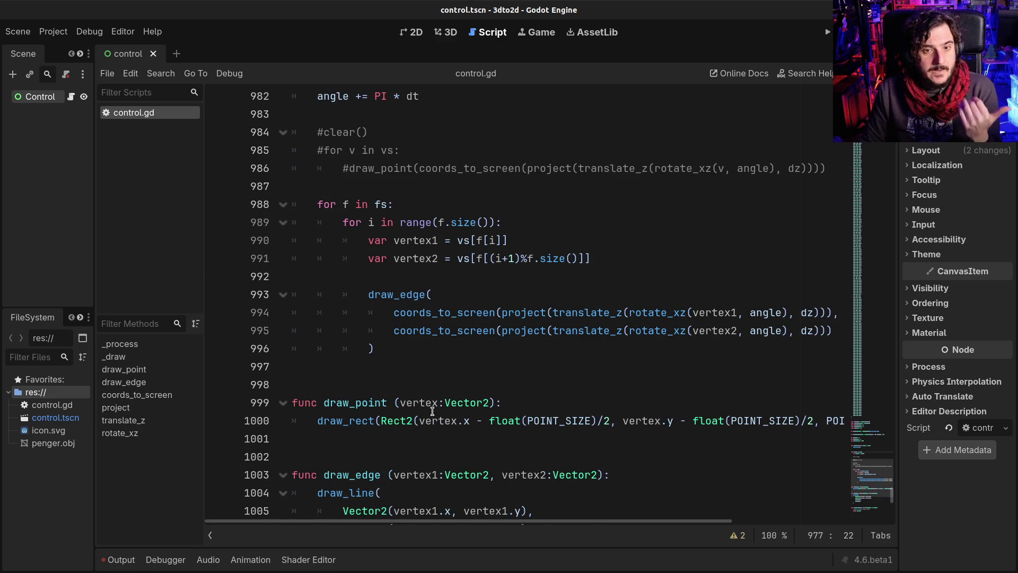
scroll(433, 411, "down", 2)
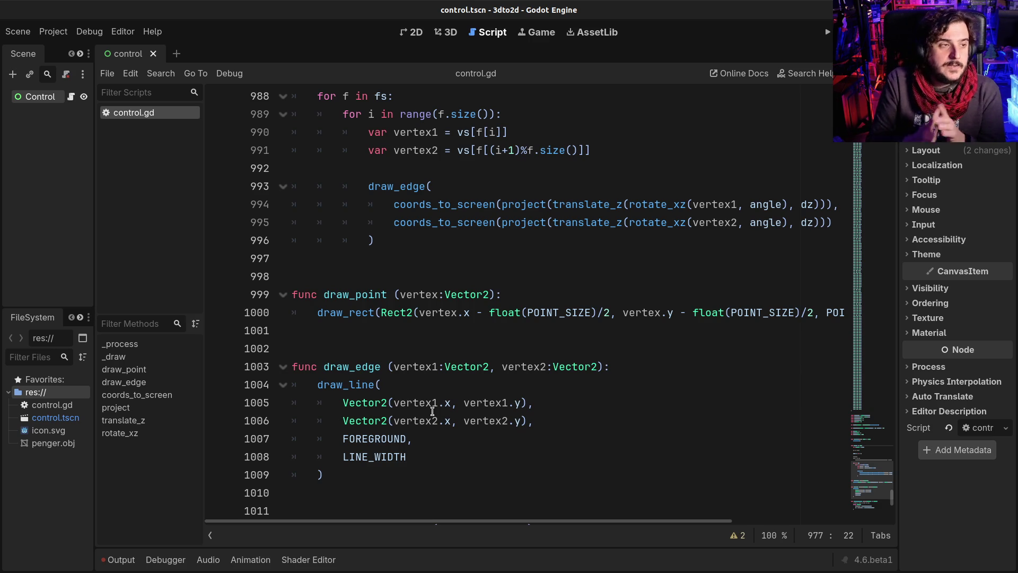
scroll(432, 411, "down", 4)
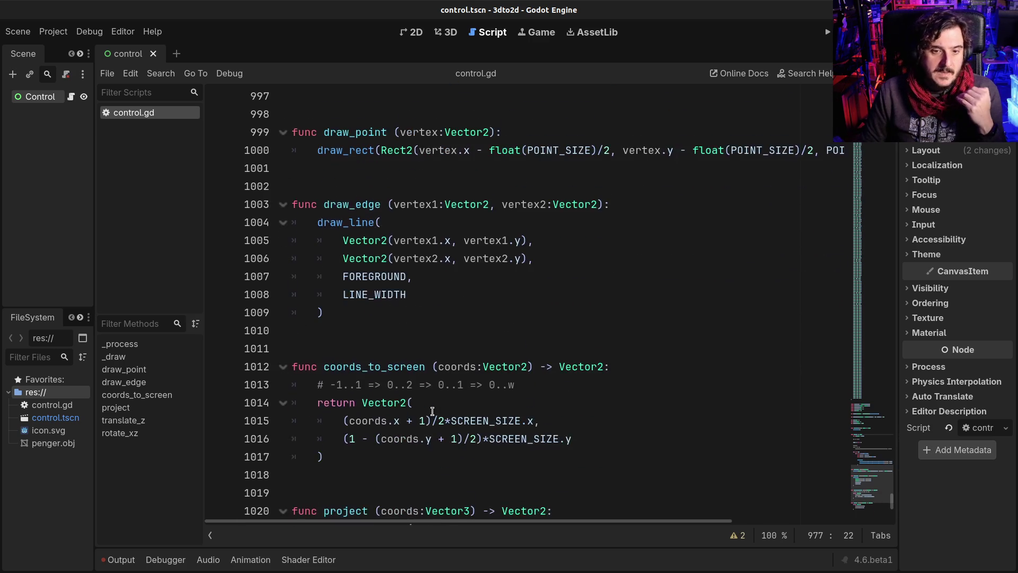
scroll(372, 405, "down", 2)
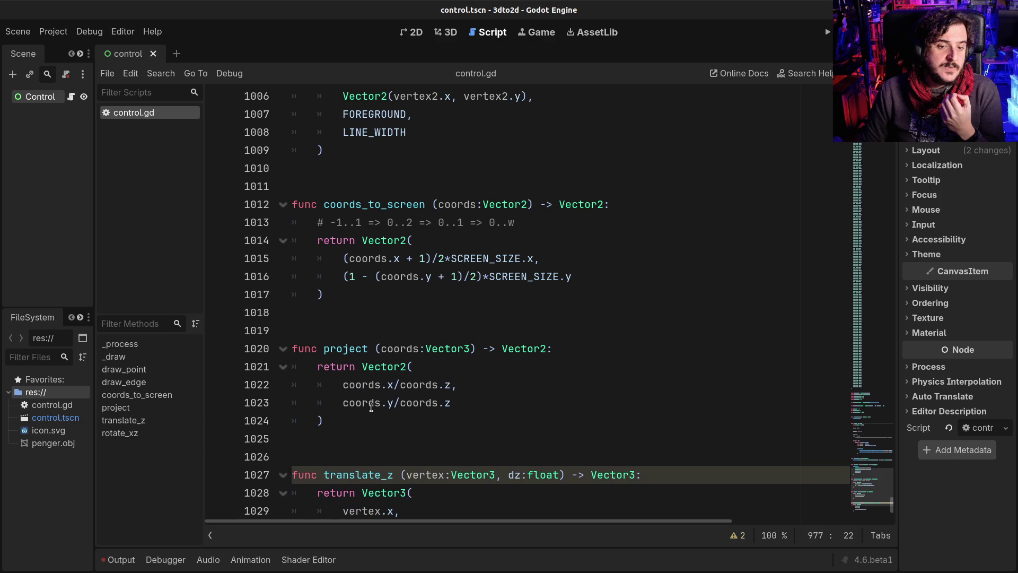
mouse_move(363, 420)
left_mouse_down()
mouse_move(310, 353)
mouse_move(293, 350)
left_mouse_up()
left_click(375, 349)
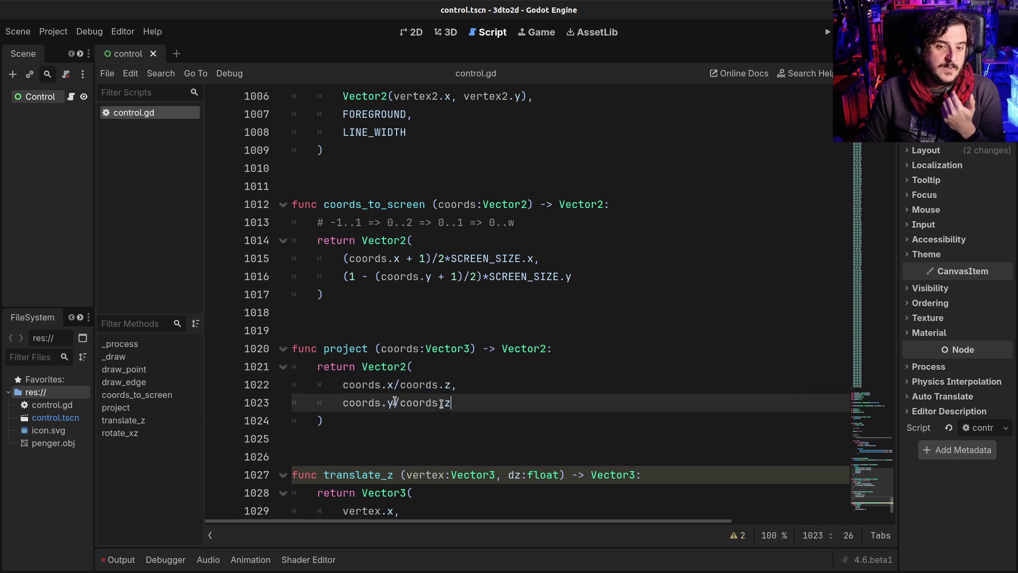
left_click_drag(457, 403, 268, 386)
left_click(434, 384)
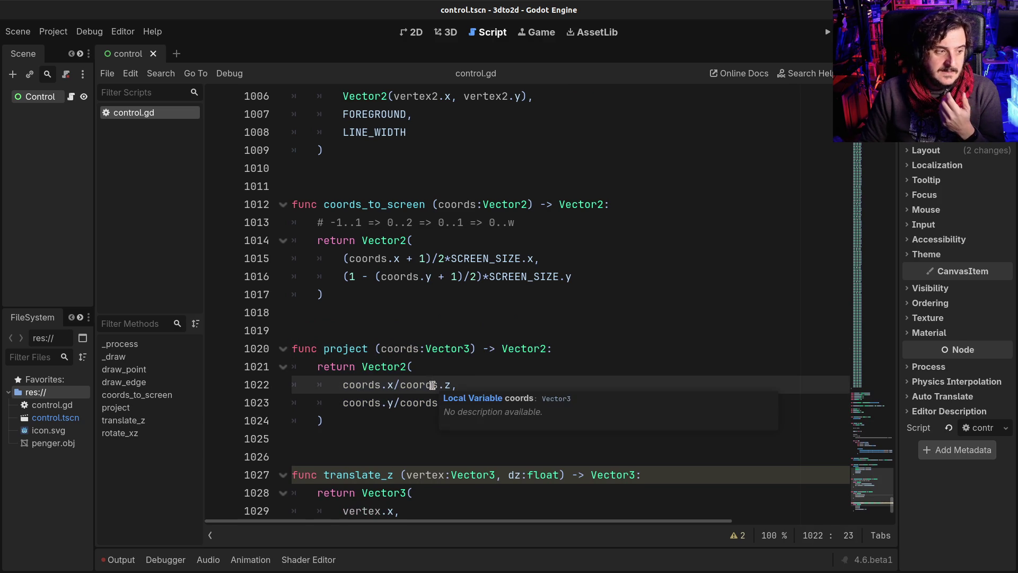
Point out the division by coords.z on line 1023 and the returned Vector2 expression in project
left_click_drag(358, 424, 286, 344)
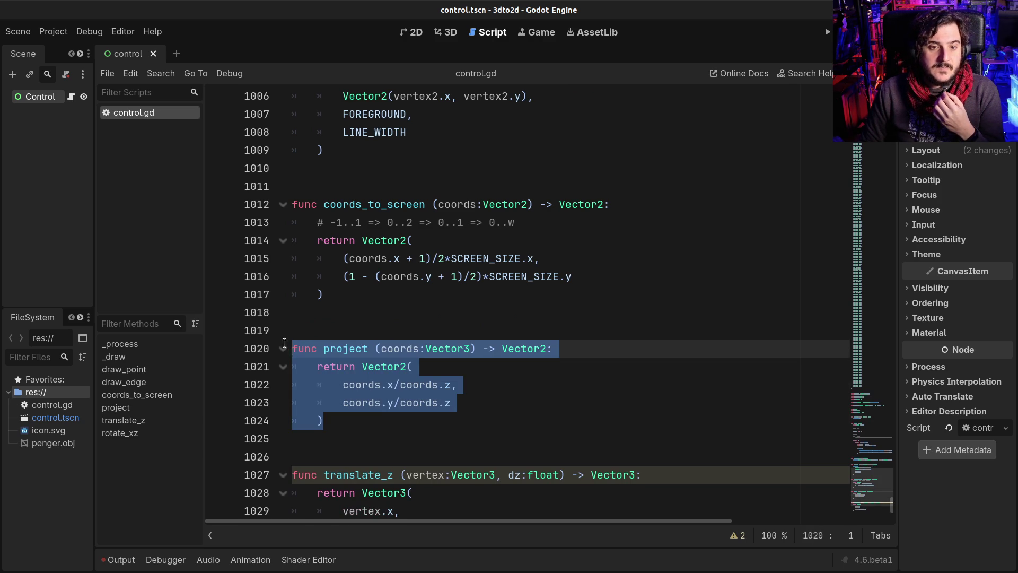
left_click(461, 388)
left_click_drag(470, 403, 427, 398)
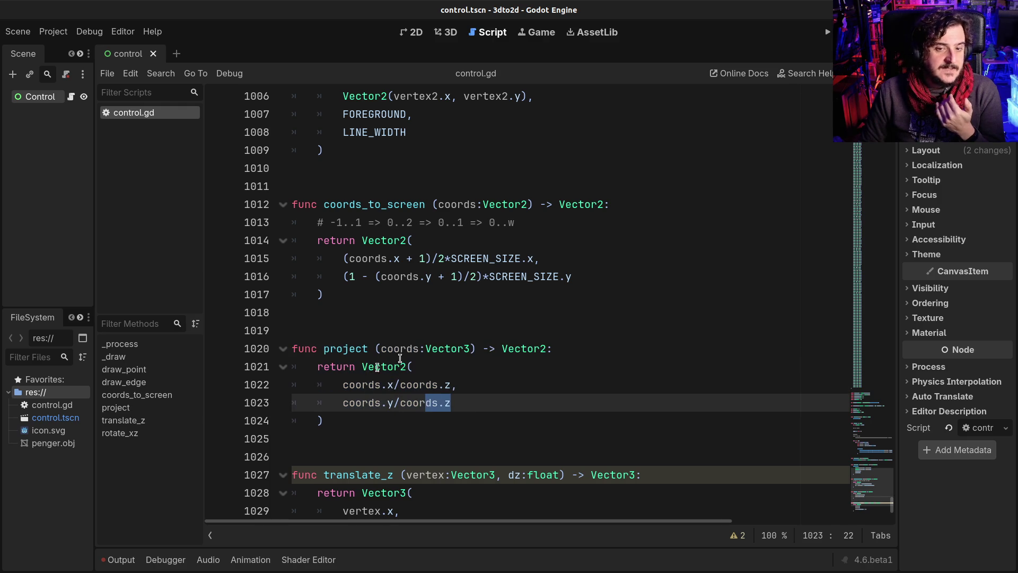
left_click_drag(406, 348, 455, 350)
left_click(378, 368)
left_click_drag(378, 368, 397, 426)
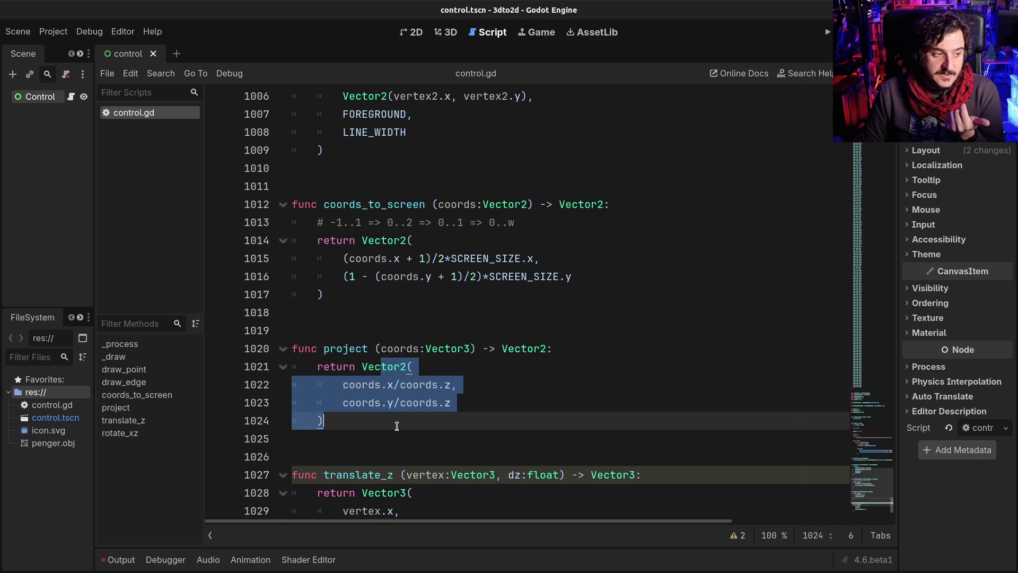
left_click(397, 426)
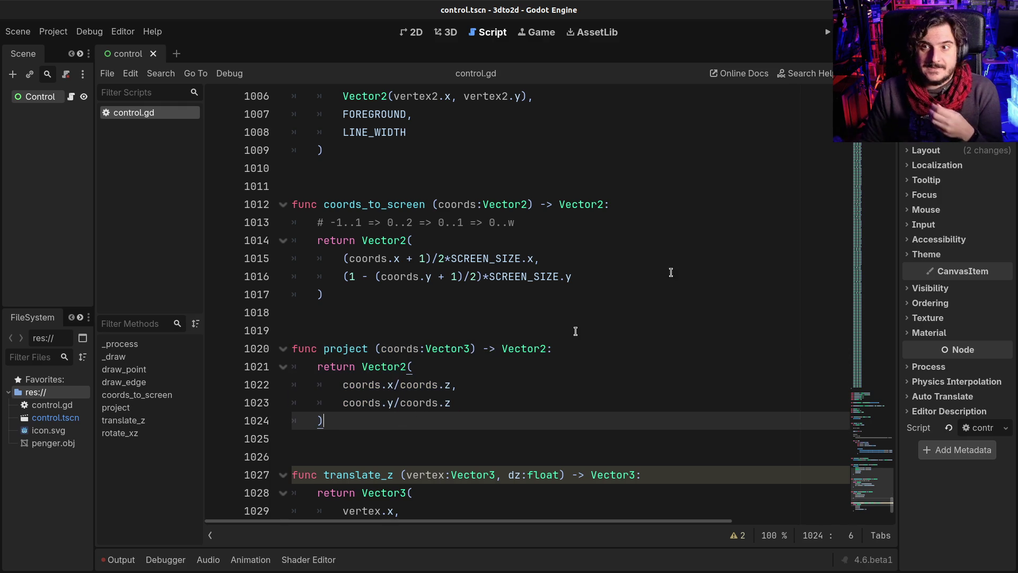
scroll(580, 326, "down", 1)
Run the project to watch the rotating green wireframe penguin, close it with F8, and select penger.obj
left_click(828, 32)
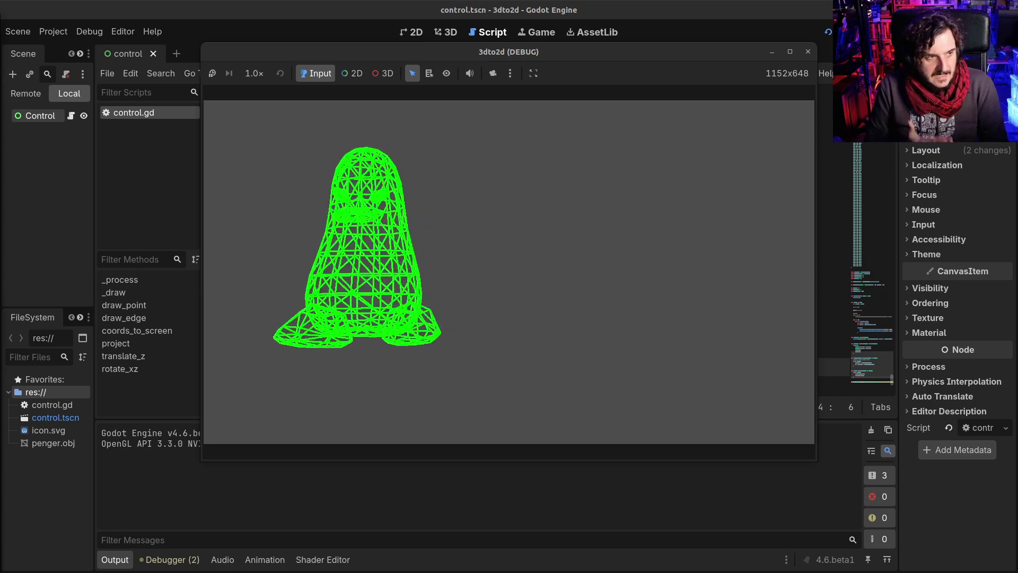
key("F8")
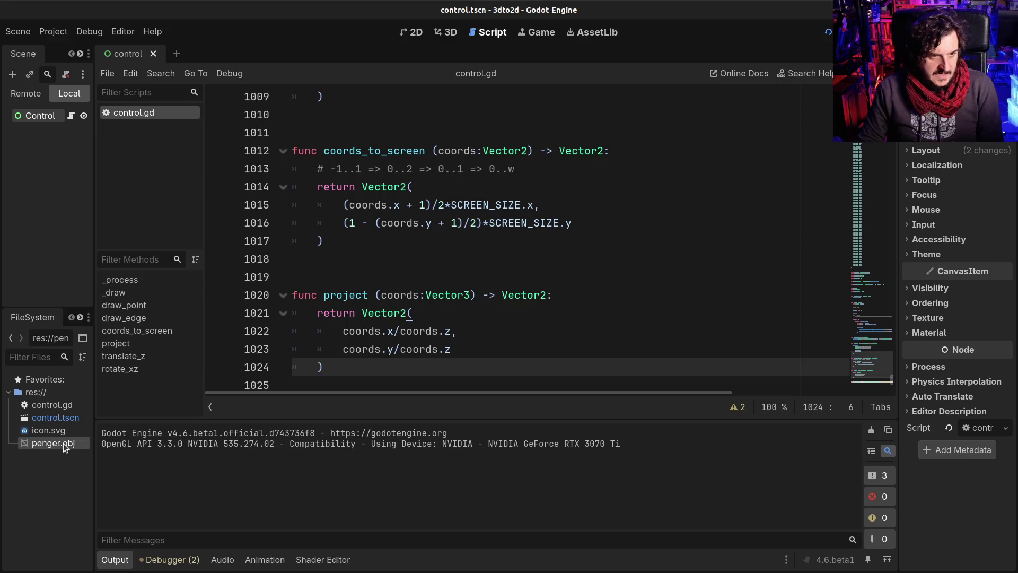
left_click(68, 443)
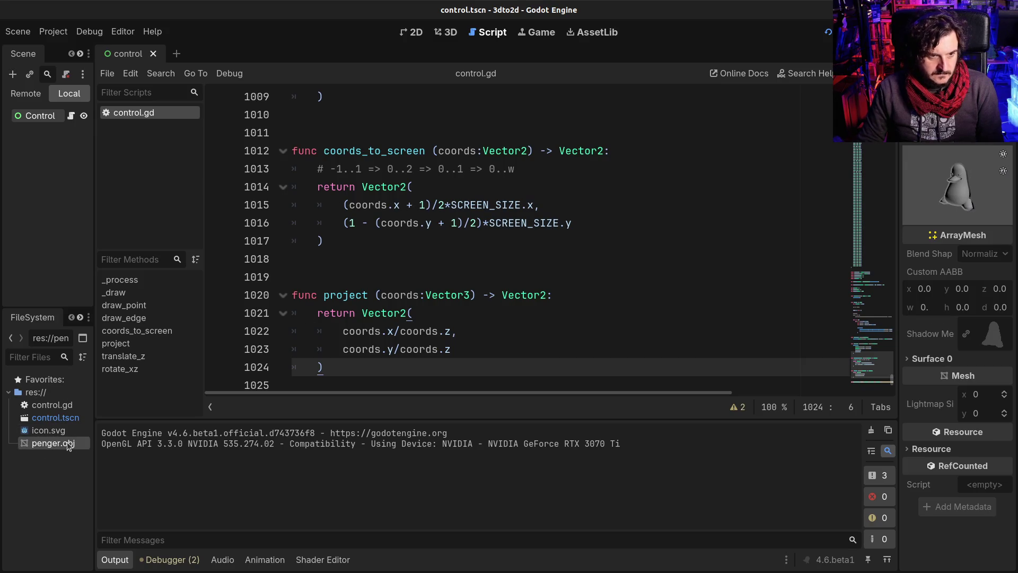
Rotate the penguin ArrayMesh preview, then hide the output log to show more of the script
left_click_drag(966, 182, 933, 183)
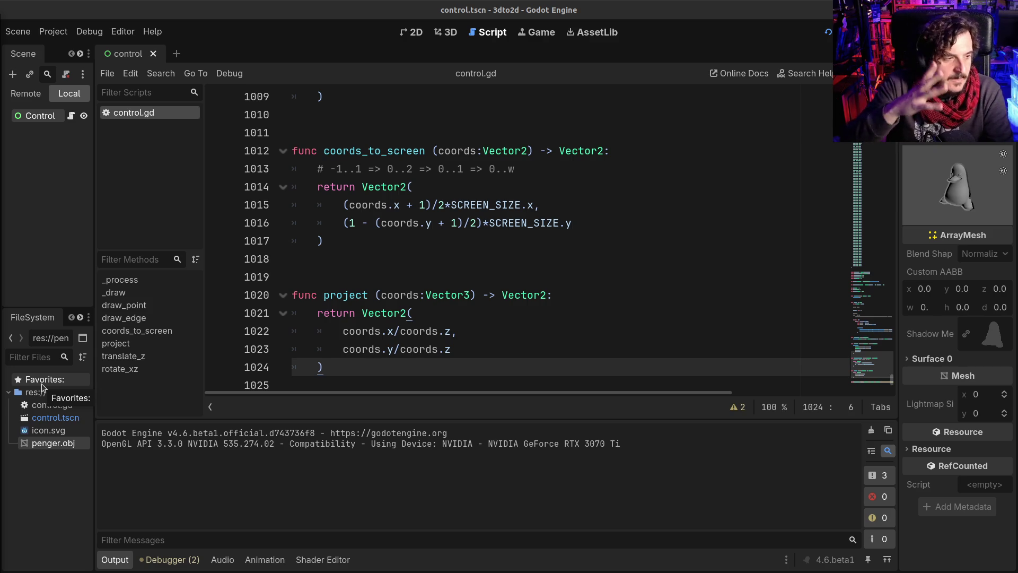
left_click(632, 150)
key("ctrl+j")
Select the first vertex lines of the vs array in penger.js
left_click(561, 209)
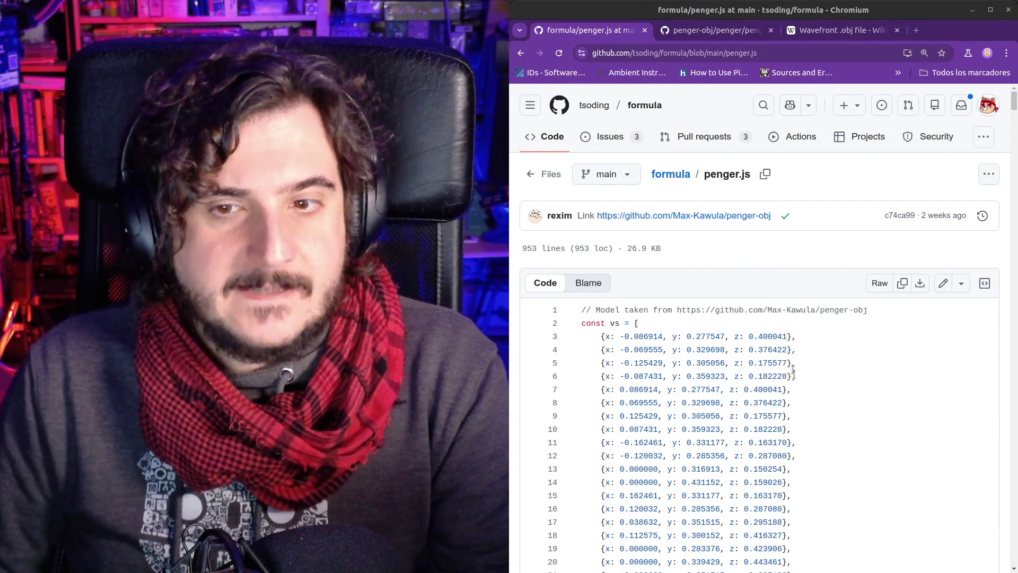
scroll(801, 398, "down", 5)
key("shift+Down")
key("shift+Down")
key("shift+Down")
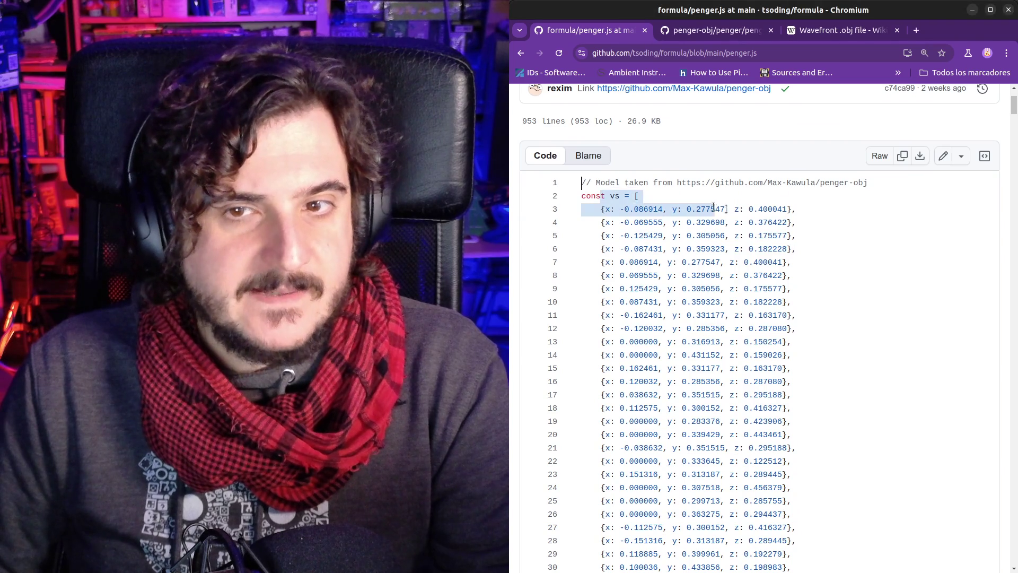
key("Right")
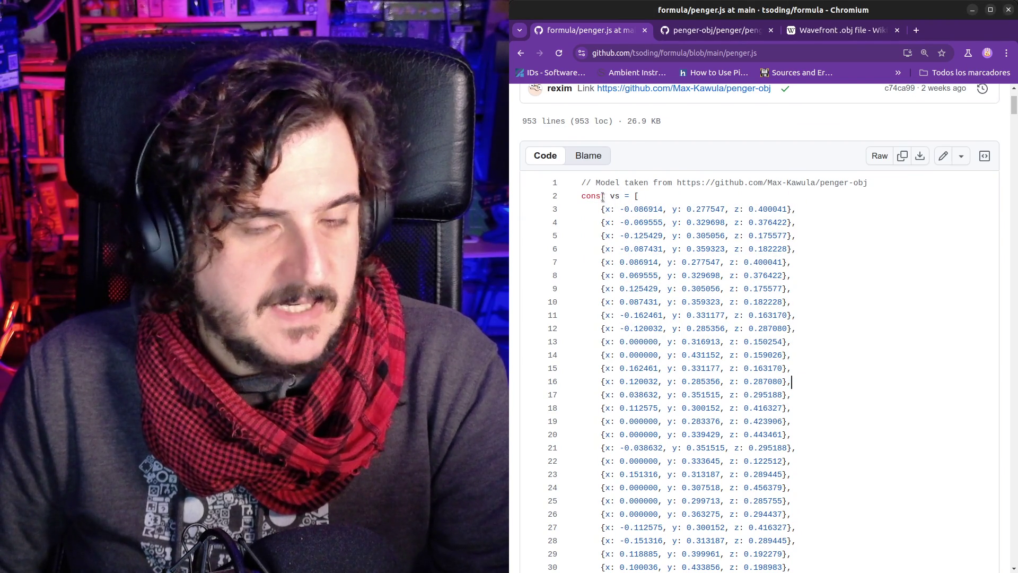
scroll(594, 194, "up", 3)
scroll(614, 318, "down", 2)
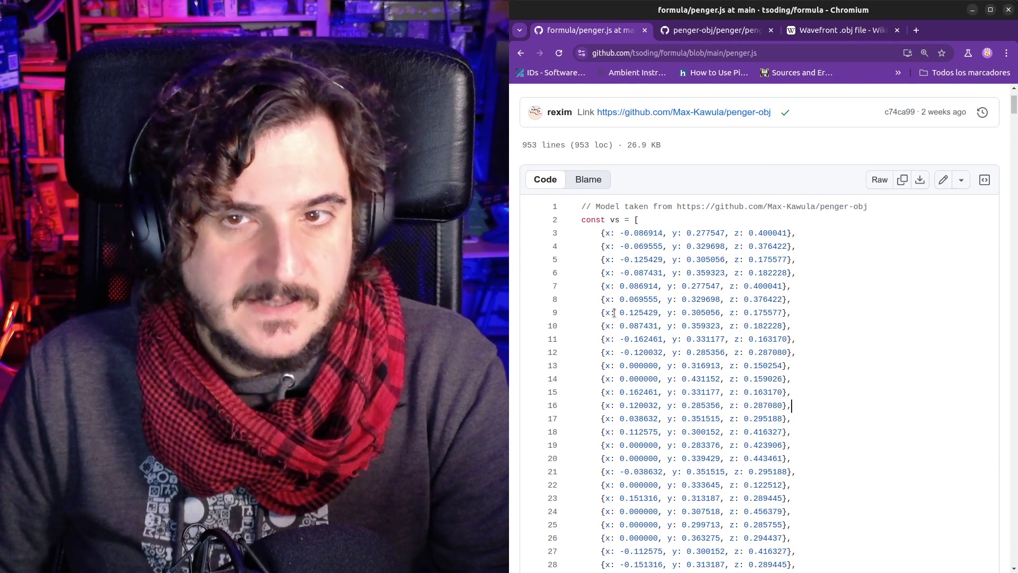
key("Up")
key("Up")
key("Up")
Highlight the first vertex entry and its z value 0.400041, then scroll down to around line 327
left_click_drag(598, 234, 798, 234)
left_click(807, 234)
left_click_drag(599, 233, 683, 234)
left_click(752, 233)
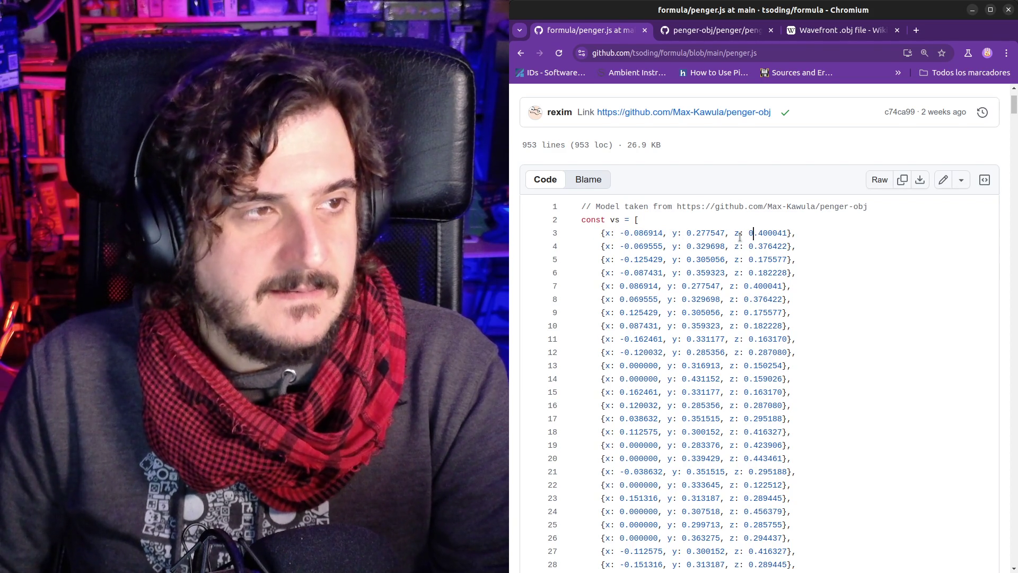
mouse_move(1012, 116)
left_mouse_down()
mouse_move(1000, 209)
mouse_move(974, 273)
left_mouse_up()
scroll(928, 292, "up", 5)
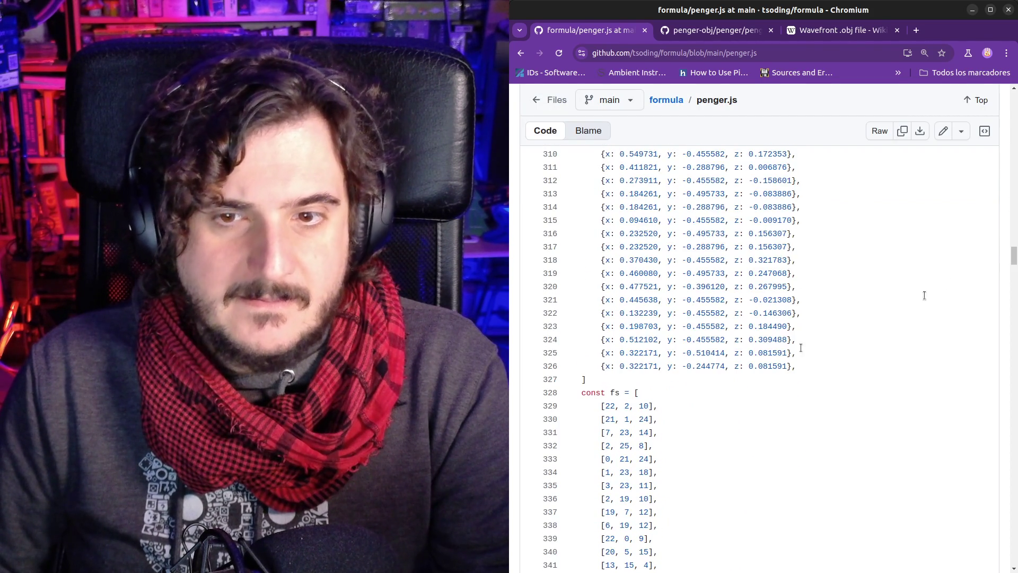
left_click_drag(803, 313, 663, 257)
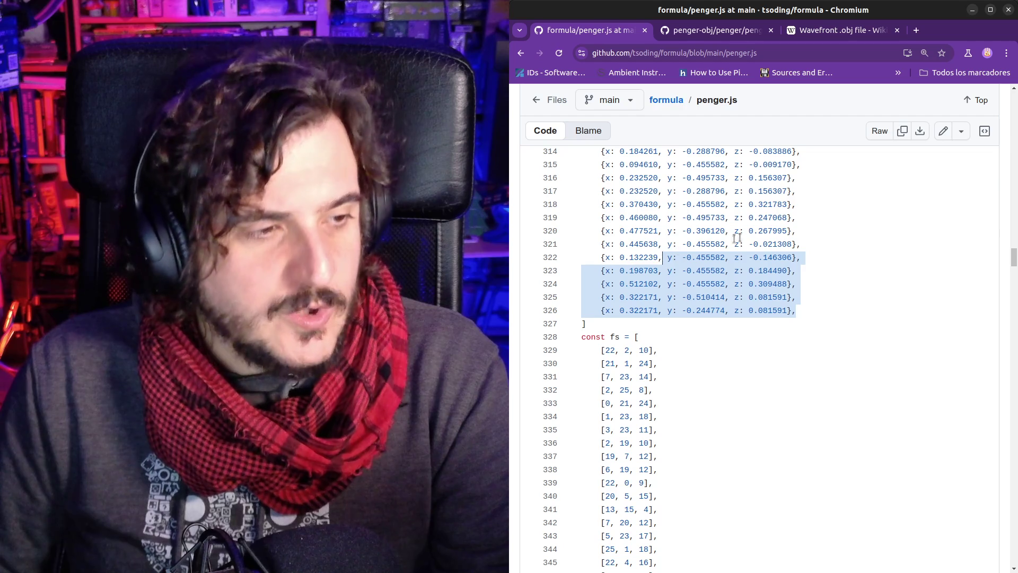
scroll(772, 287, "down", 3)
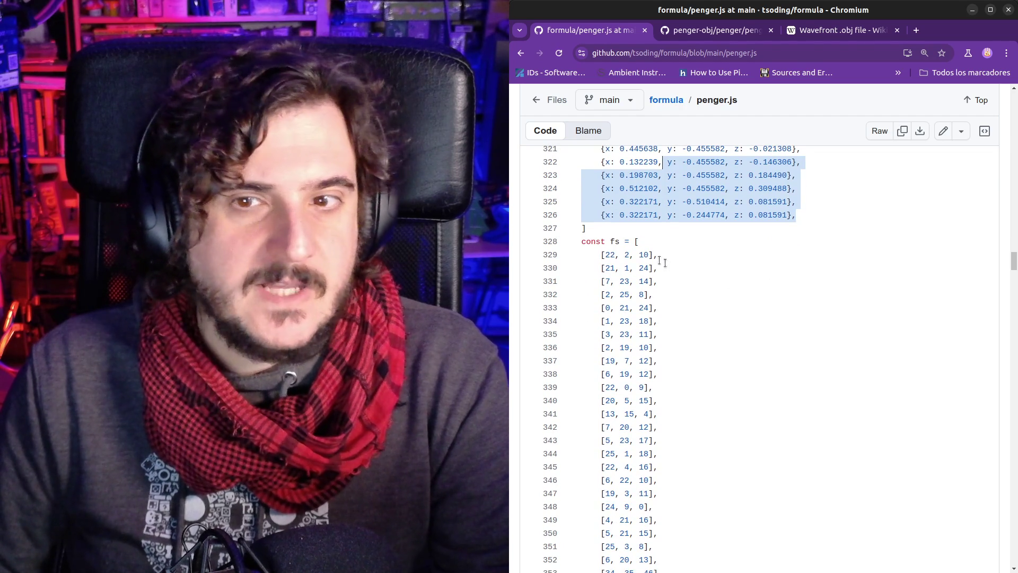
left_click_drag(578, 242, 655, 242)
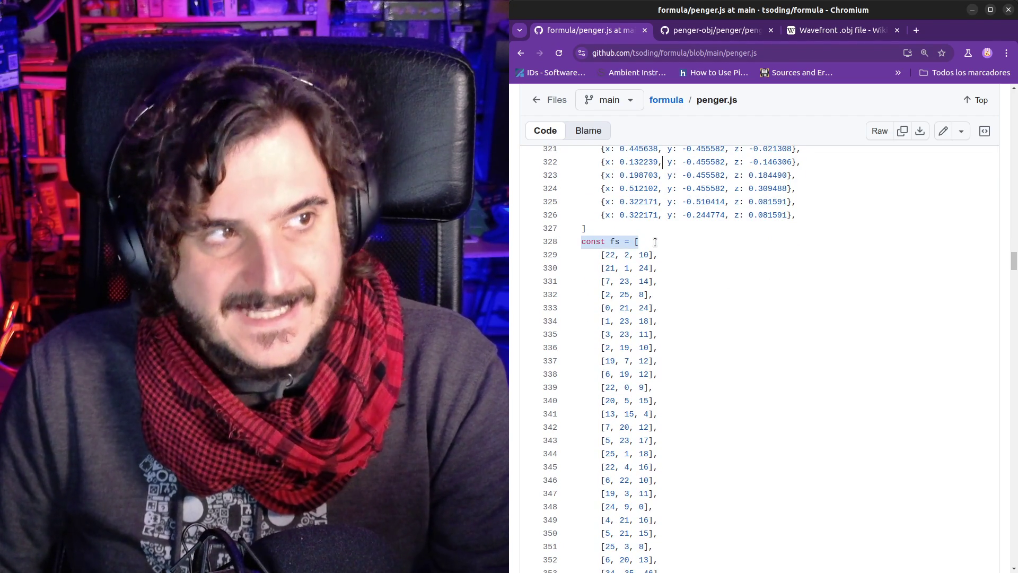
left_click(655, 242)
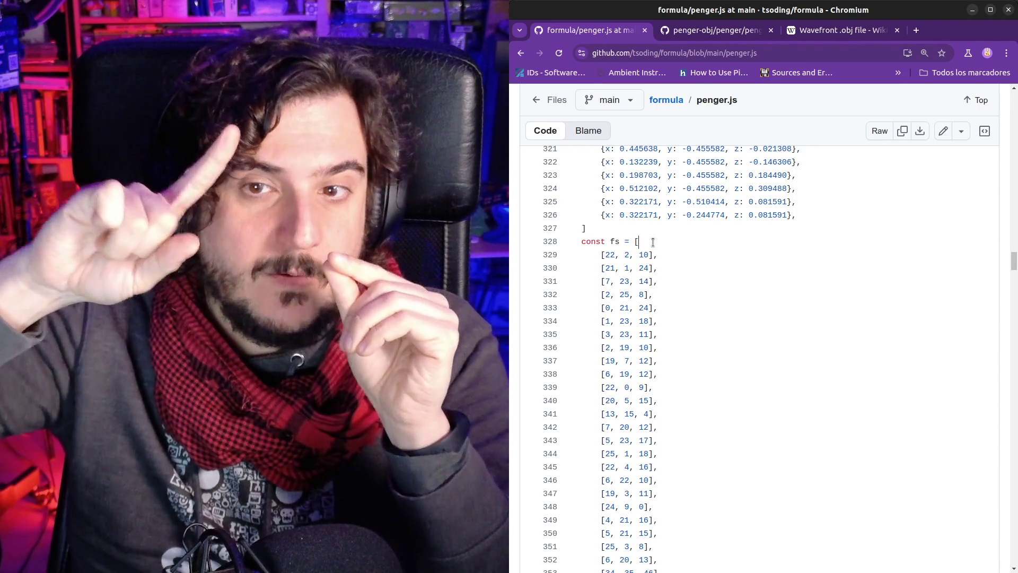
double_click(611, 255)
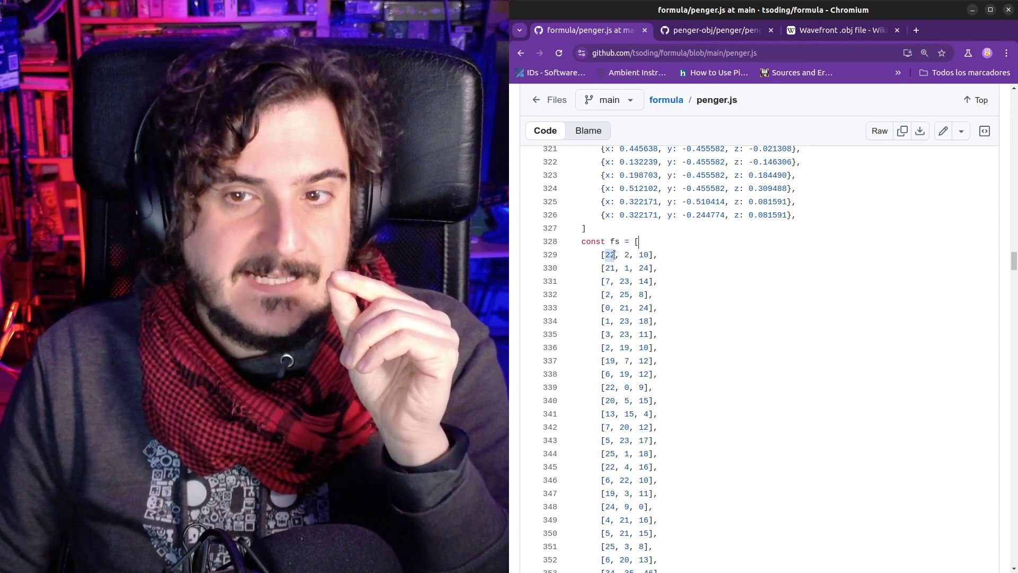
left_click(616, 255)
double_click(627, 255)
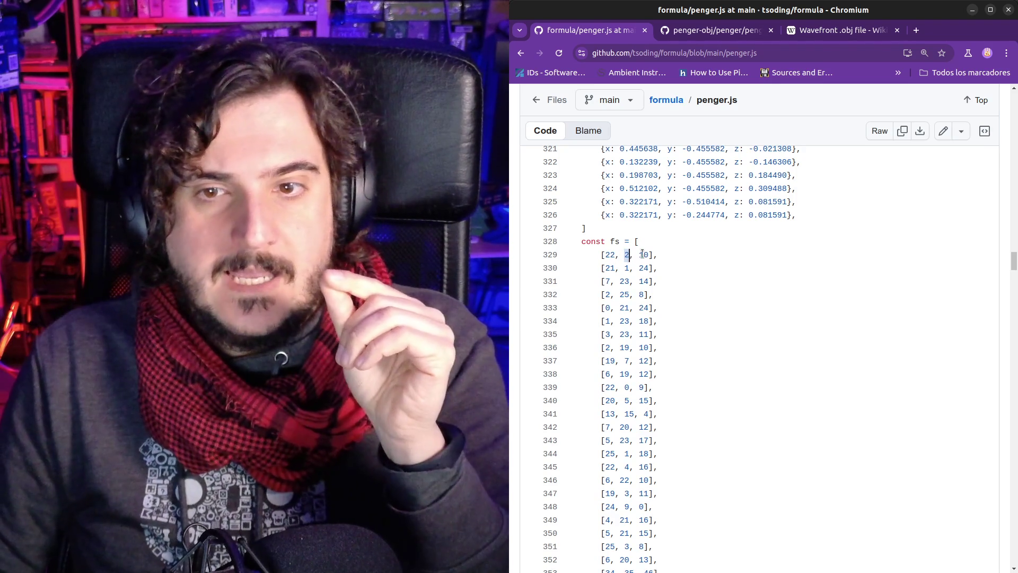
double_click(642, 255)
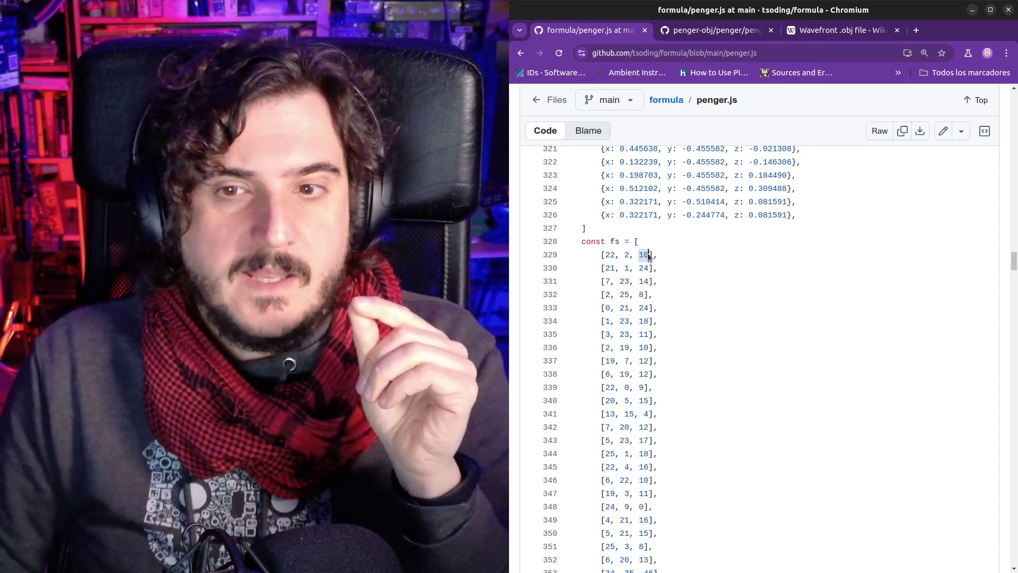
left_click_drag(604, 255, 613, 255)
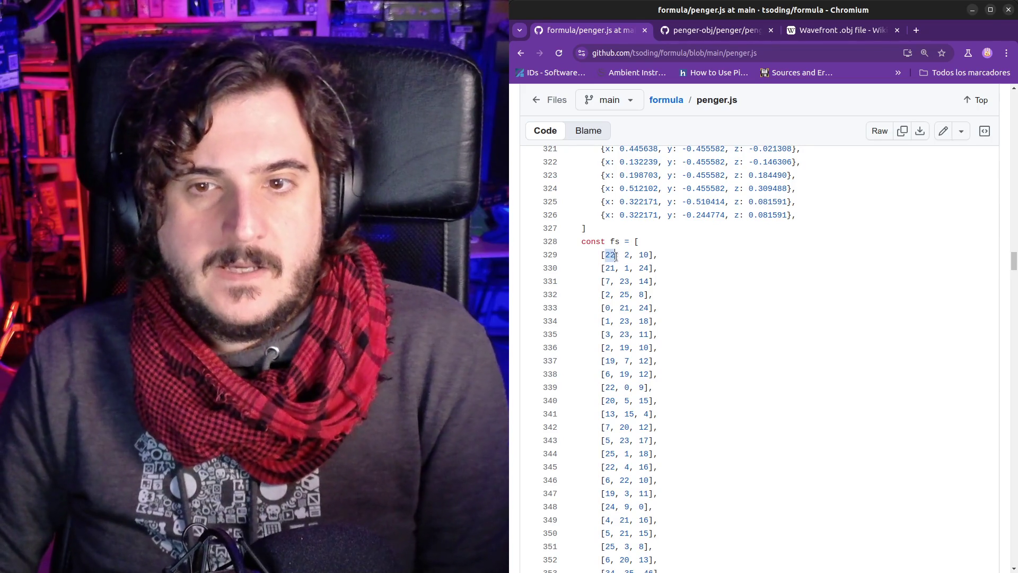
mouse_move(1014, 263)
left_mouse_down()
mouse_move(1014, 398)
mouse_move(989, 567)
left_mouse_up()
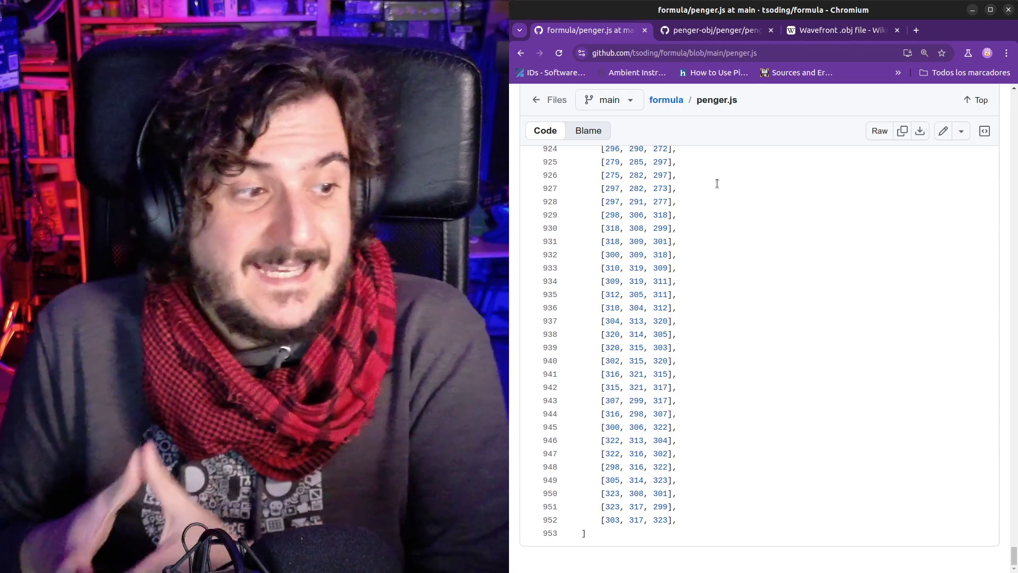
left_click_drag(1014, 554, 1014, 130)
scroll(847, 293, "up", 15)
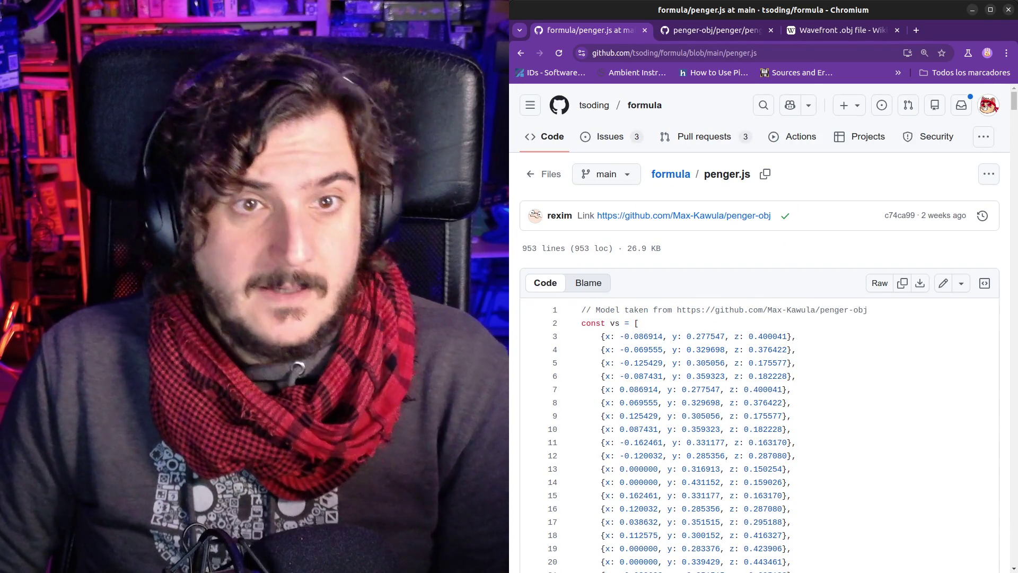
Scroll control.gd to the top and select the first vertex entry in vs
key("alt+Tab")
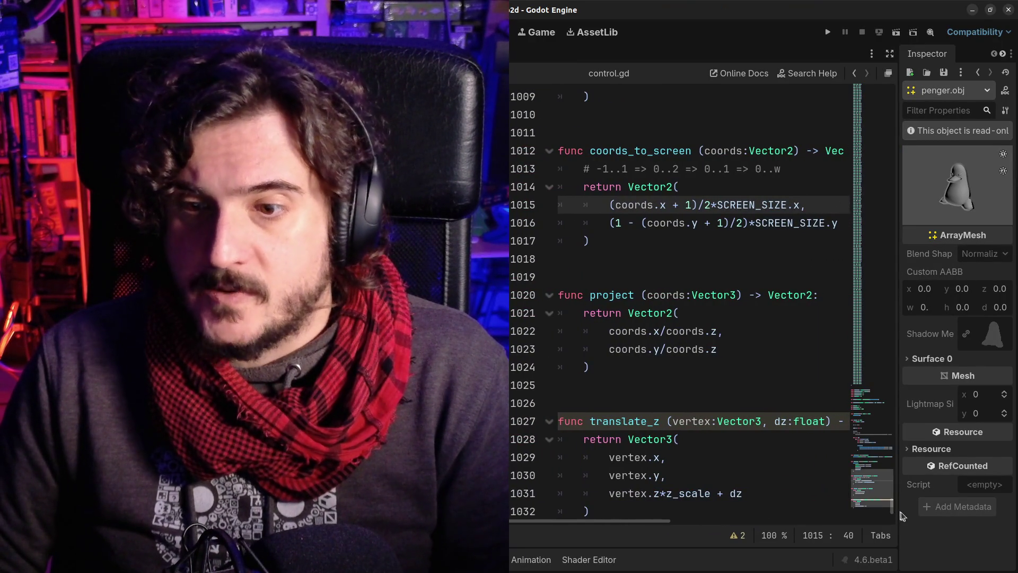
scroll(896, 512, "up", 2)
left_click_drag(895, 509, 893, 91)
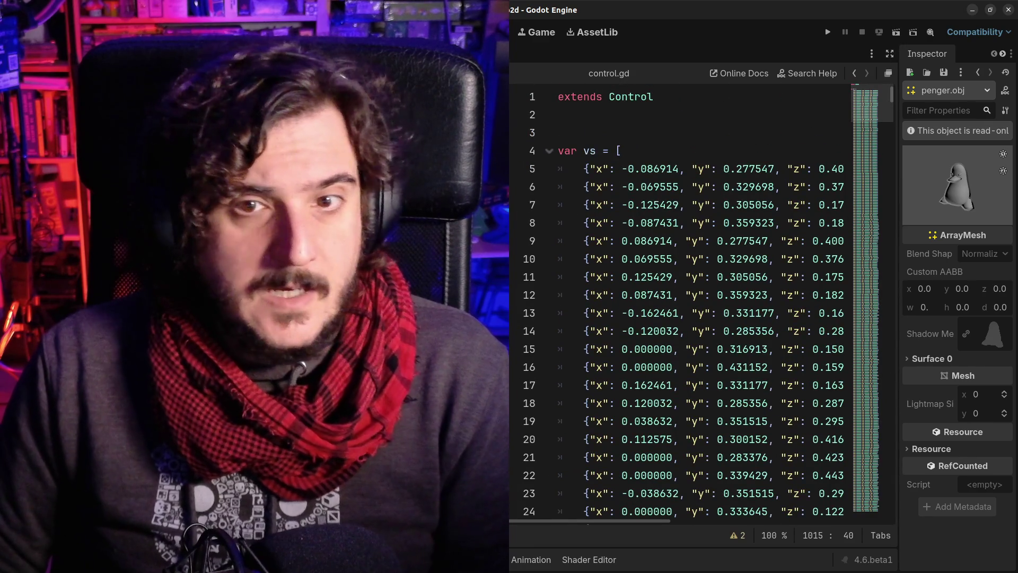
scroll(683, 305, "right", 2)
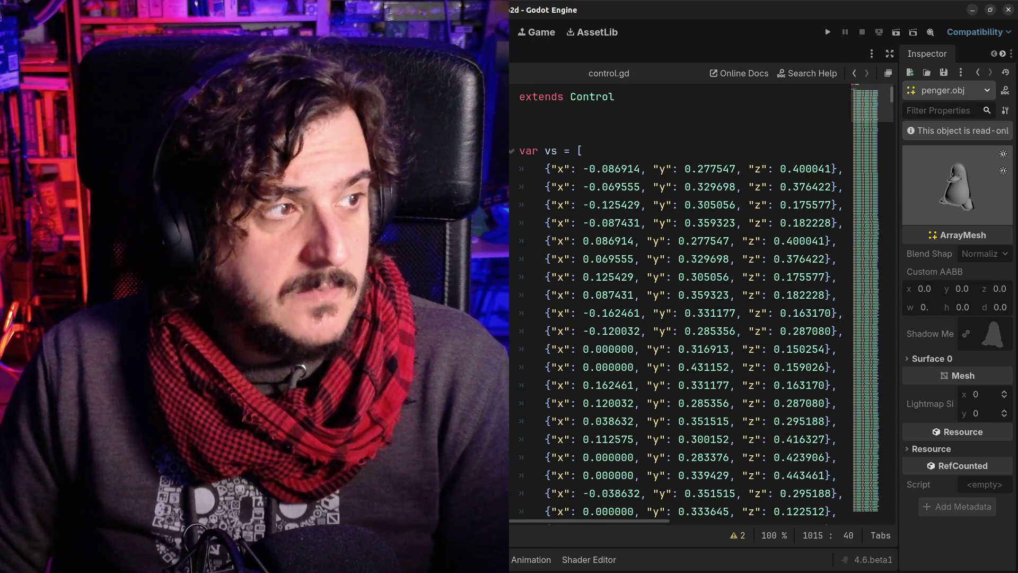
scroll(685, 258, "down", 1)
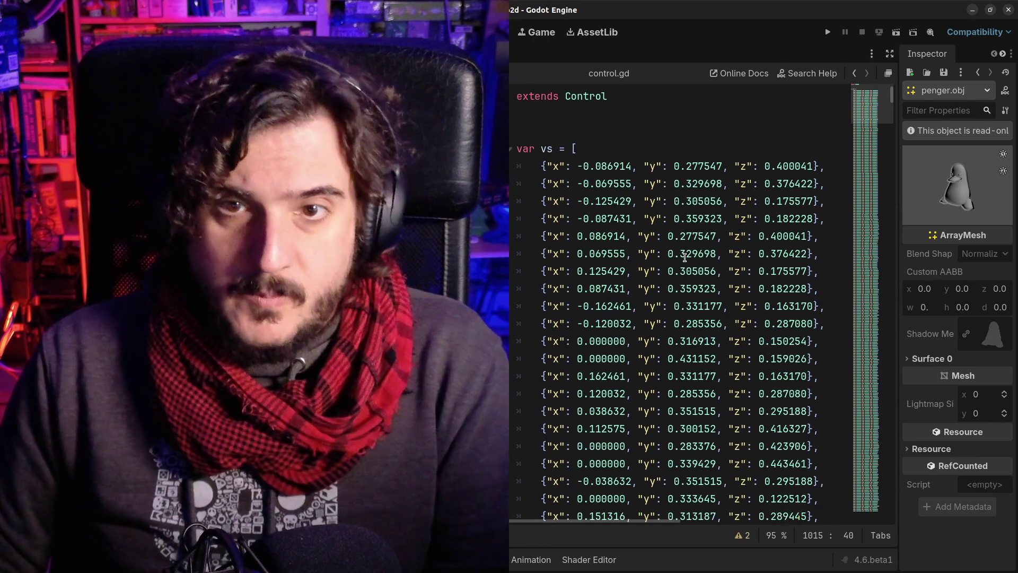
left_click(618, 155)
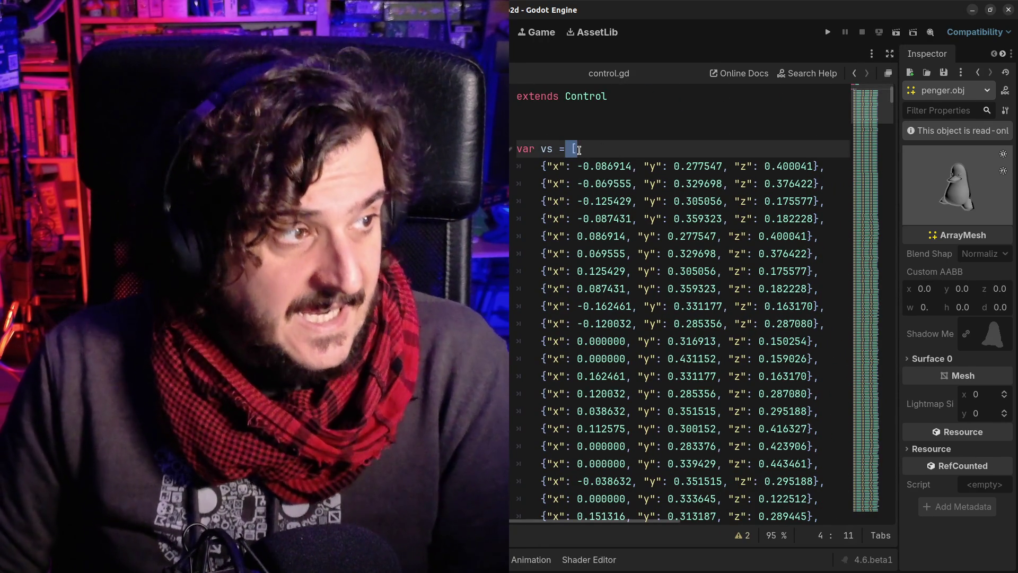
left_click_drag(536, 166, 817, 168)
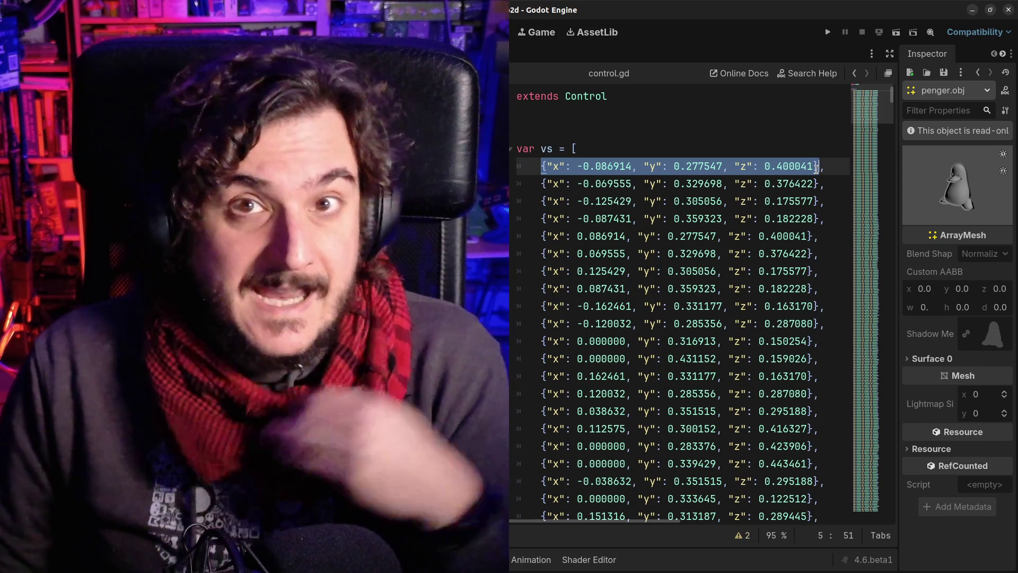
left_click(816, 168)
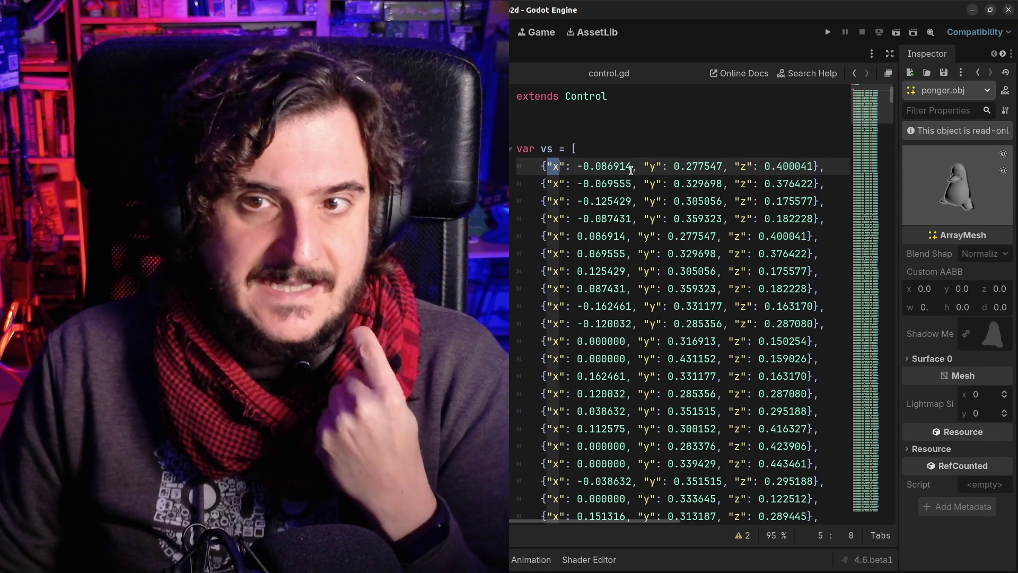
left_click(675, 162)
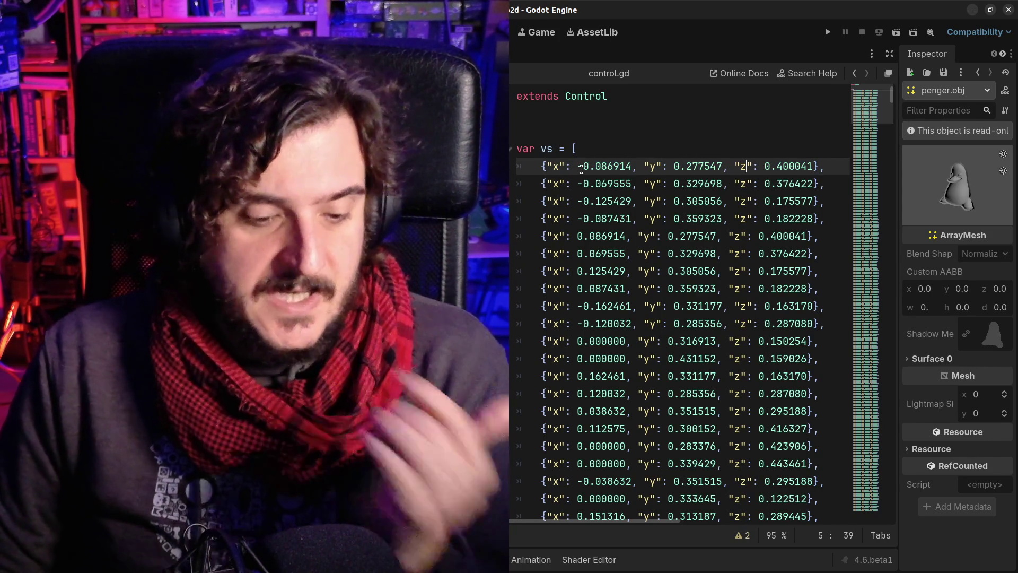
Compare the first vertex's y value 0.277547 between penger.js and control.gd, then scroll to fs
key("alt+Tab")
scroll(613, 366, "down", 3)
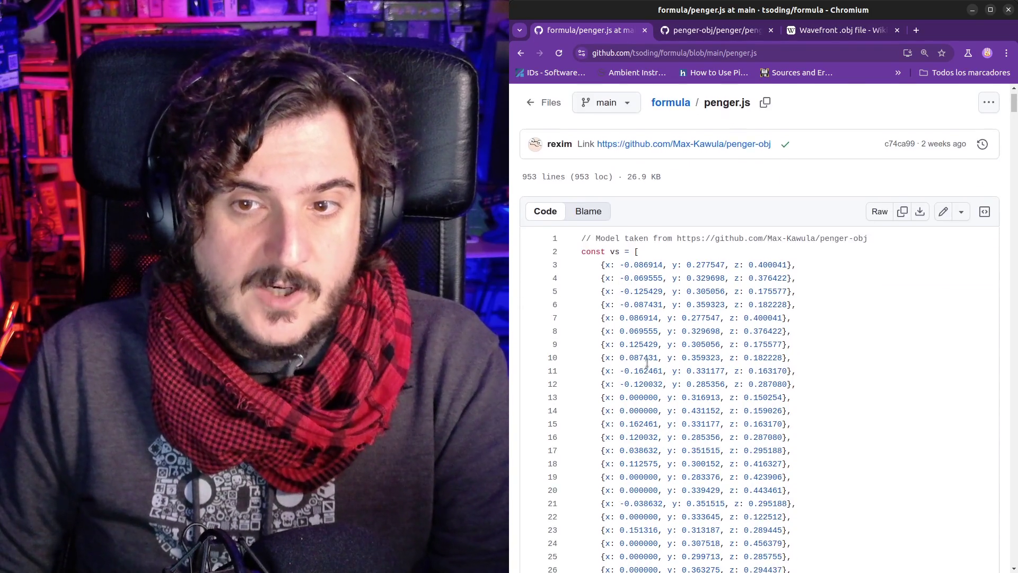
key("alt+Tab")
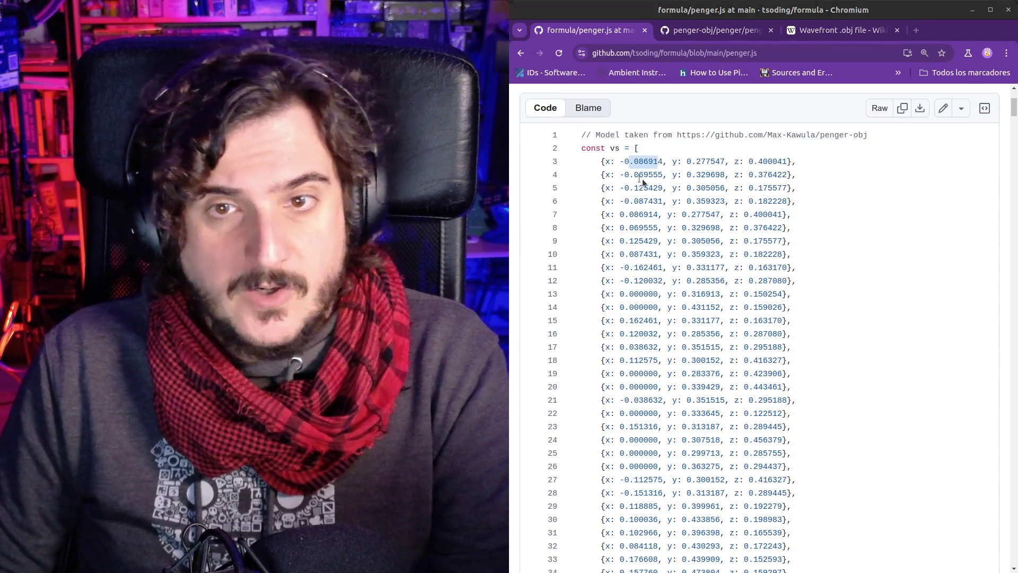
key("alt+Tab")
double_click(688, 160)
key("alt+Tab")
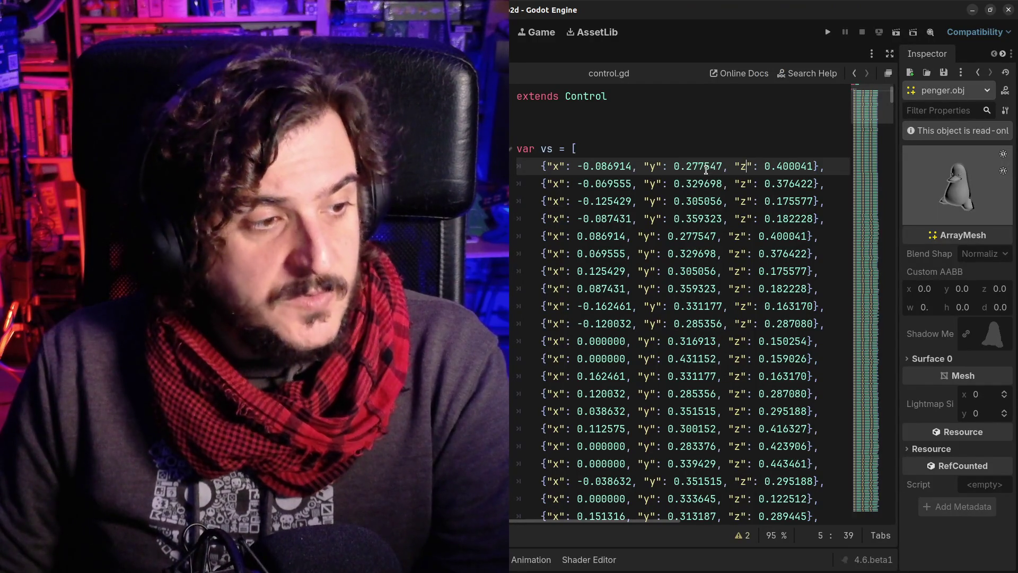
key("alt+Tab")
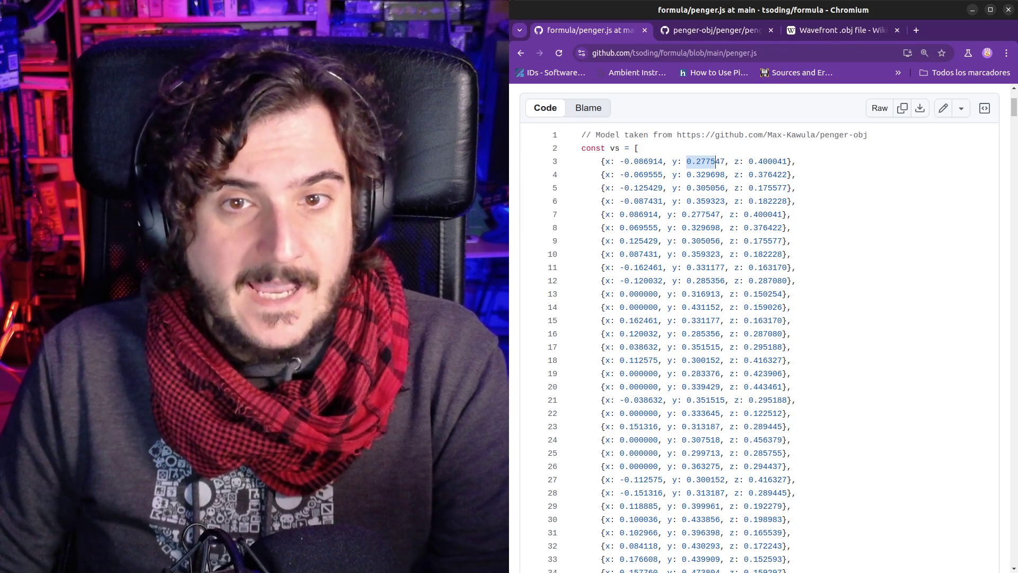
key("alt+Tab")
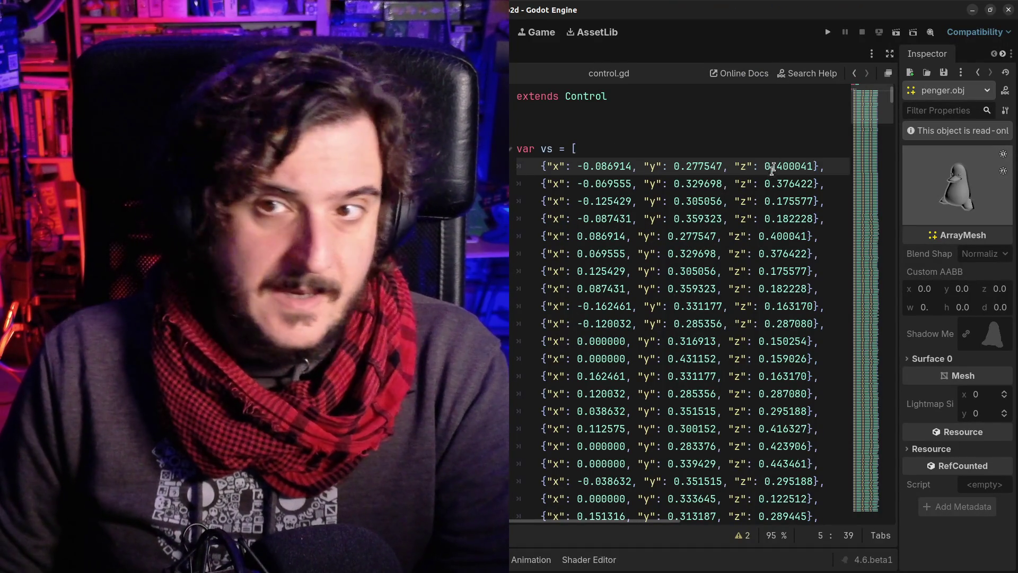
left_click_drag(891, 100, 891, 234)
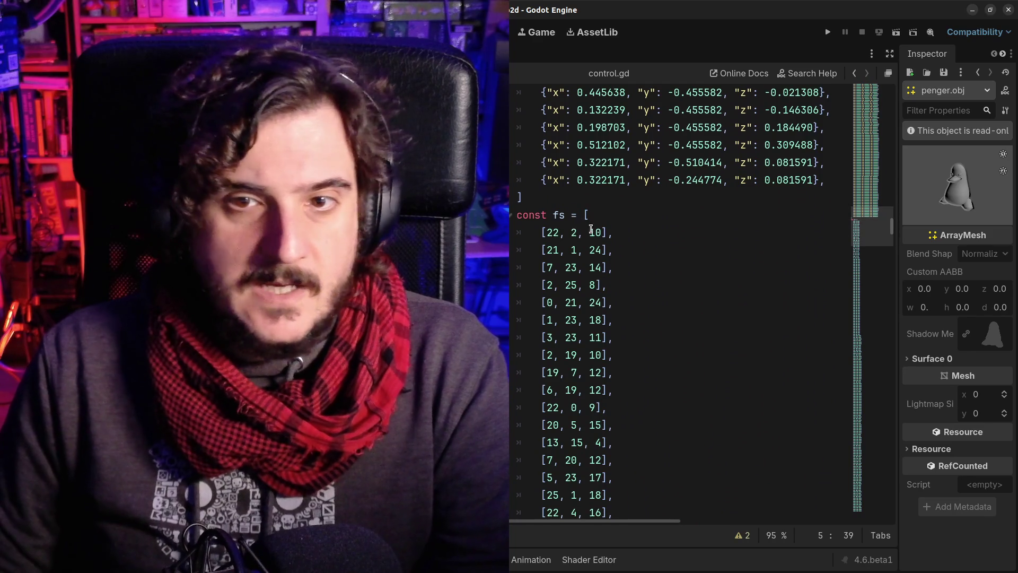
scroll(602, 209, "down", 1)
mouse_move(538, 170)
left_mouse_down()
mouse_move(556, 165)
mouse_move(634, 200)
mouse_move(640, 231)
left_mouse_up()
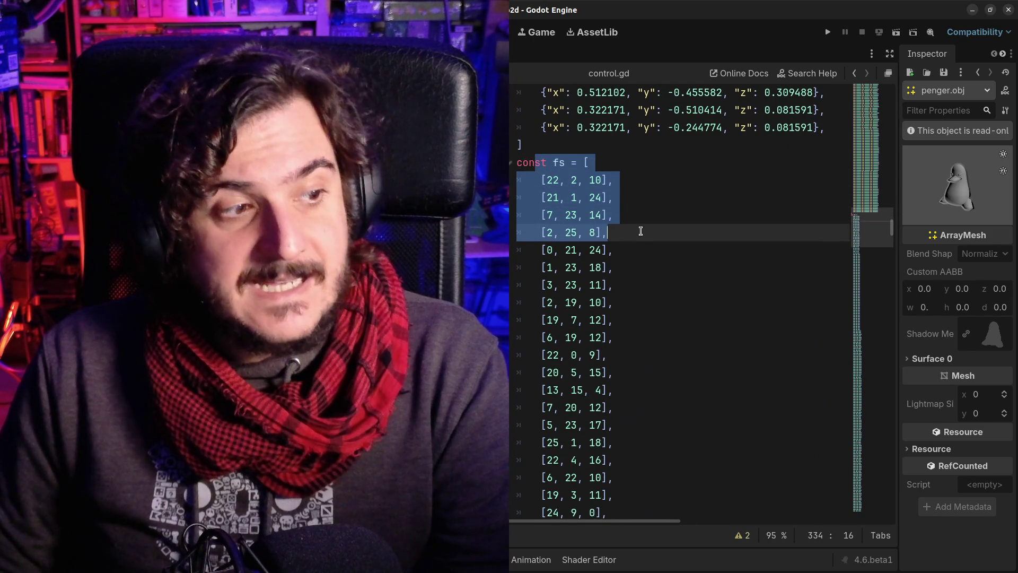
key("alt+Tab")
left_click_drag(1009, 121, 1015, 265)
scroll(805, 288, "down", 4)
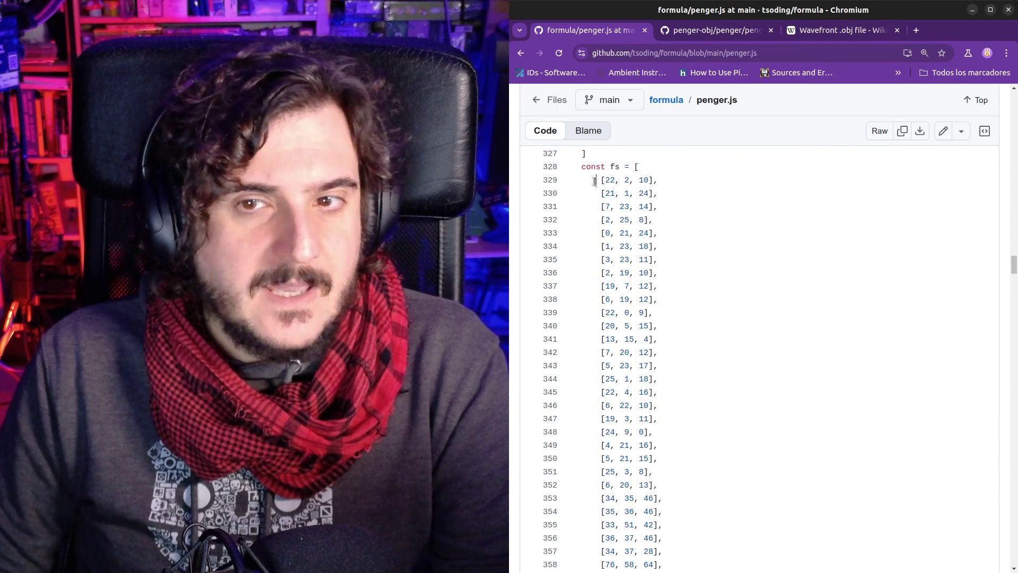
key("alt+Tab")
key("alt+Tab")
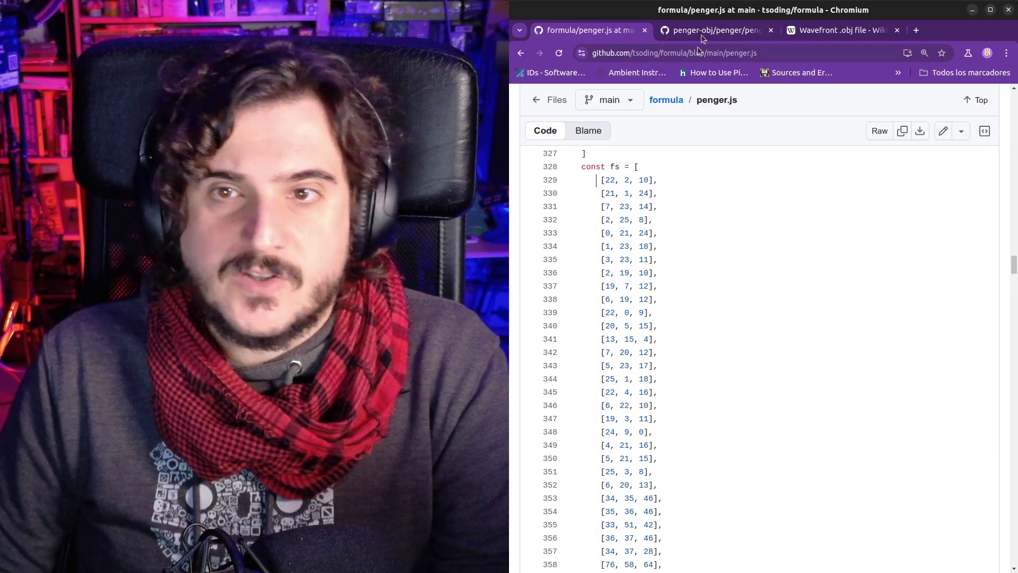
left_click(705, 33)
scroll(692, 292, "down", 3)
key("alt+Tab")
scroll(680, 250, "up", 2)
left_click_drag(889, 223, 889, 93)
left_click(681, 167)
left_click(606, 167)
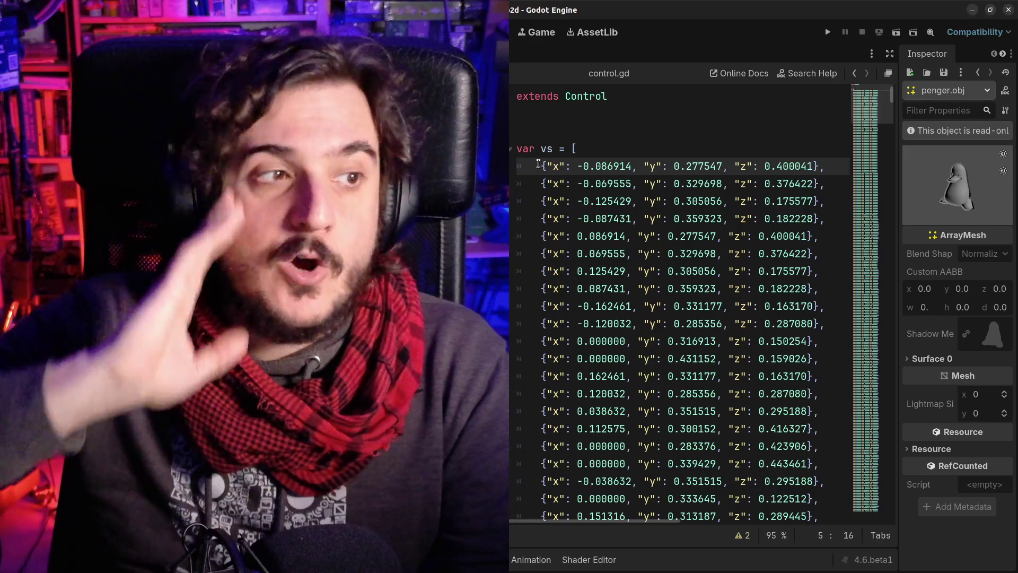
key("alt+Tab")
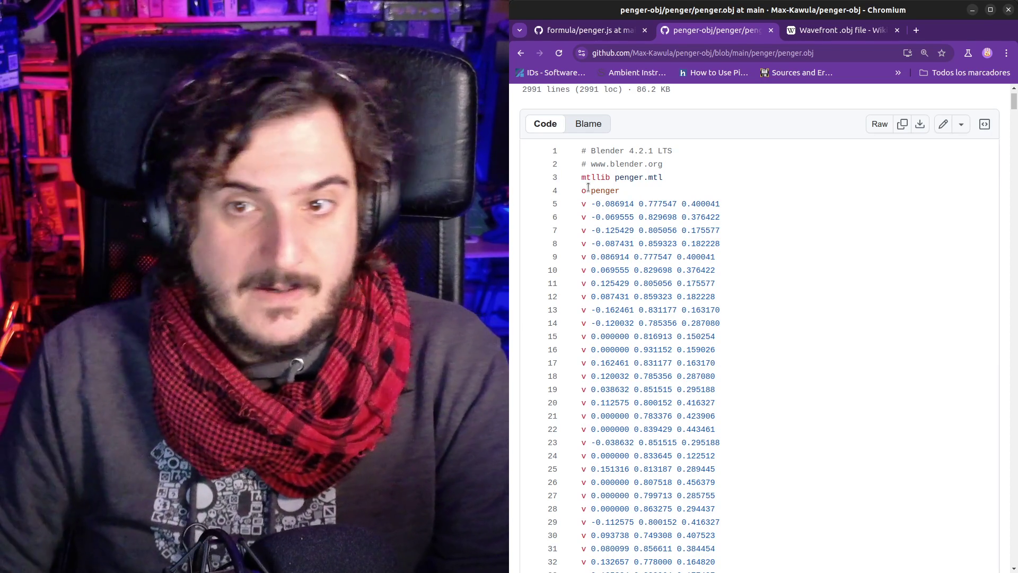
Highlight penger.obj's mtllib, object name and first vertex lines
left_click_drag(600, 195, 632, 231)
left_click(634, 231)
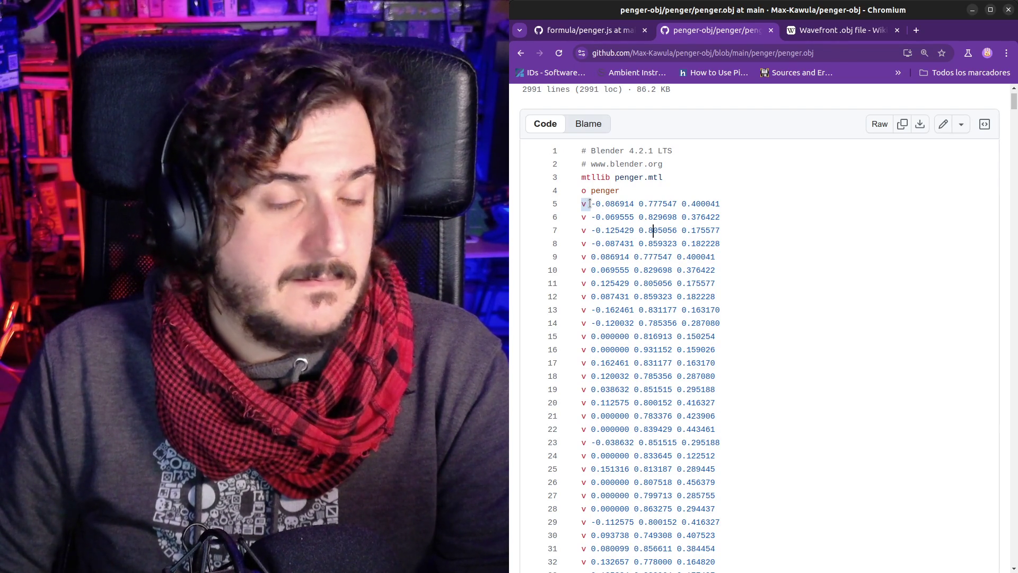
mouse_move(590, 188)
left_mouse_down()
mouse_move(582, 178)
mouse_move(620, 191)
mouse_move(589, 202)
mouse_move(686, 202)
left_mouse_up()
left_click(641, 193)
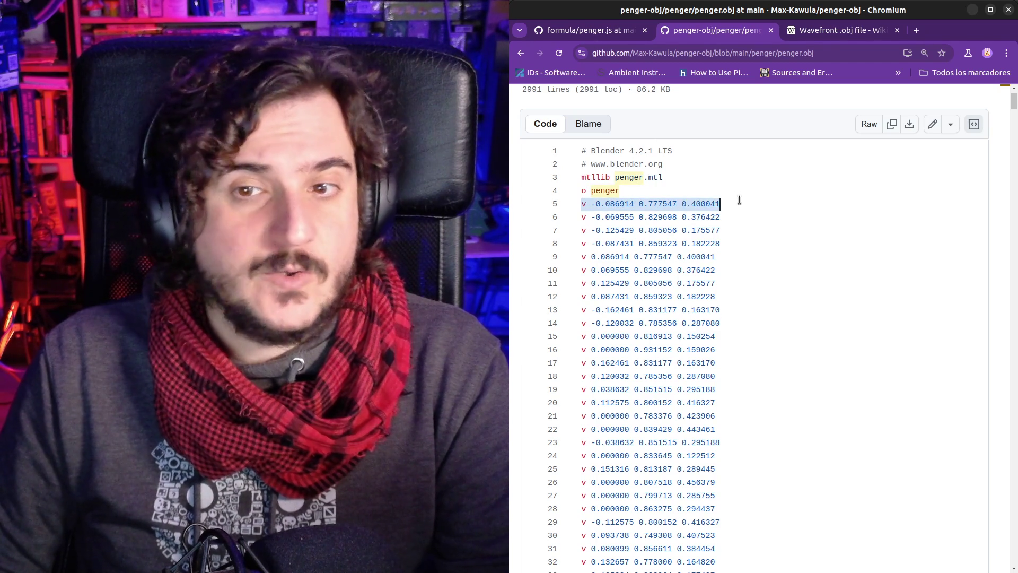
left_click(740, 201)
scroll(689, 221, "down", 2)
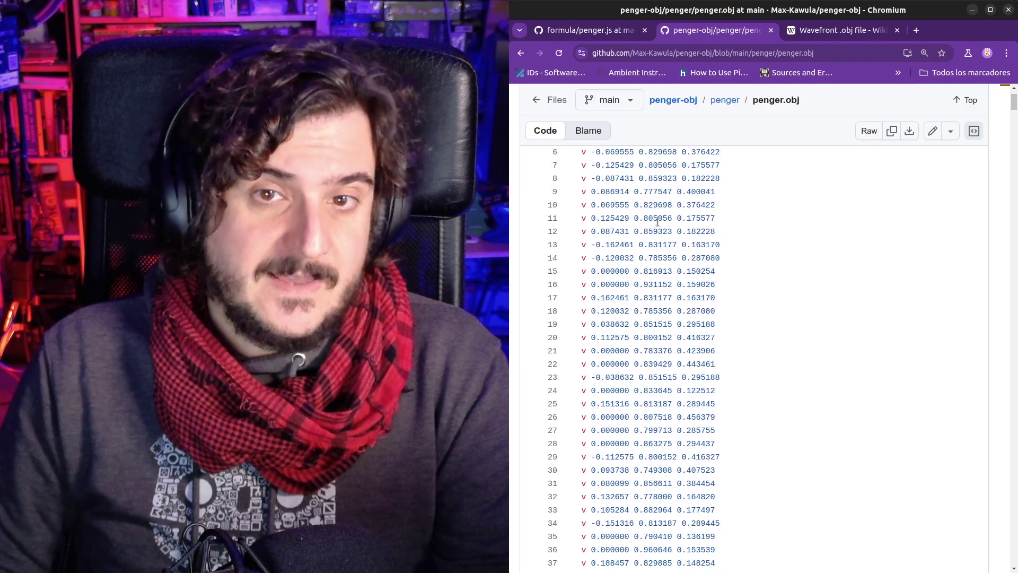
scroll(658, 221, "up", 2)
Compare penger.obj vertex lines 5–11 with the script's first vs coordinates, scrolling the script toward fs
key("alt+Tab")
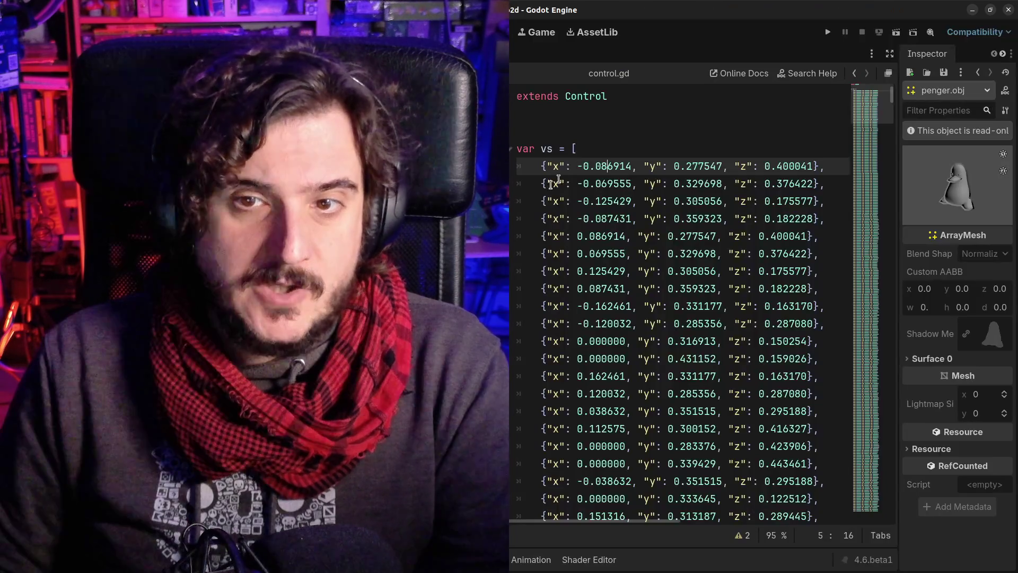
left_click_drag(573, 166, 804, 163)
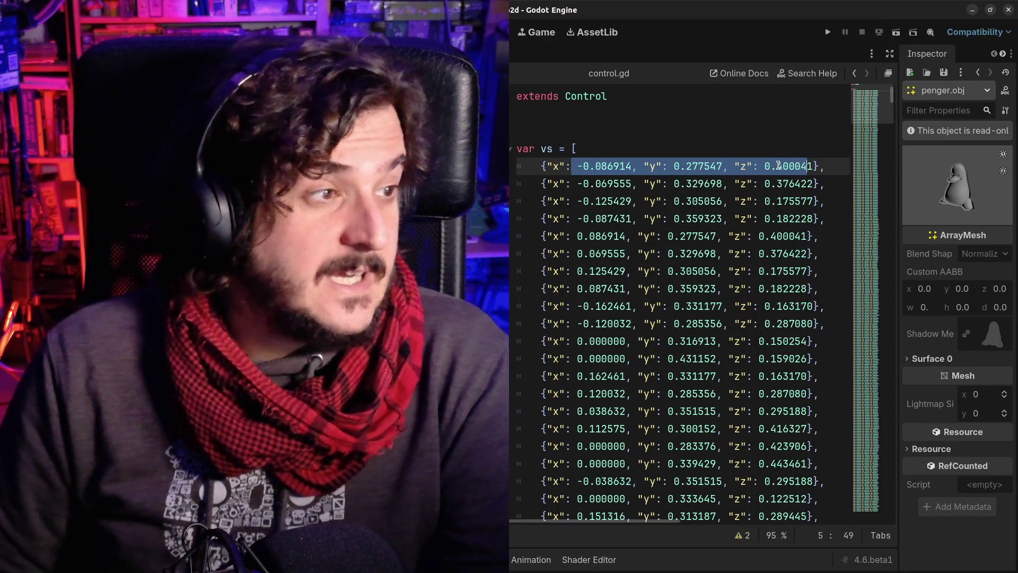
key("alt+Tab")
left_click(589, 181)
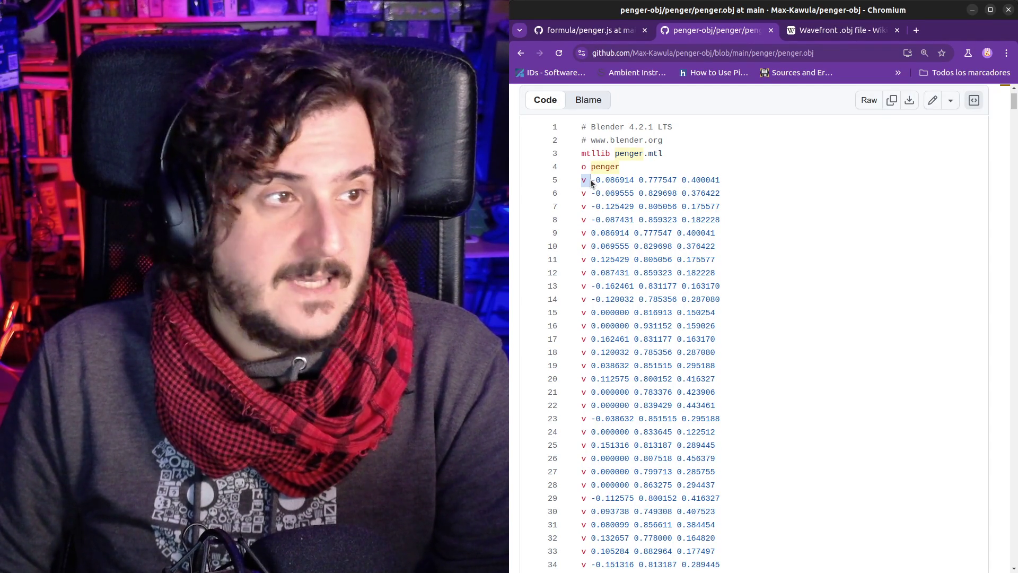
mouse_move(592, 183)
left_mouse_down()
mouse_move(721, 194)
mouse_move(718, 264)
left_mouse_up()
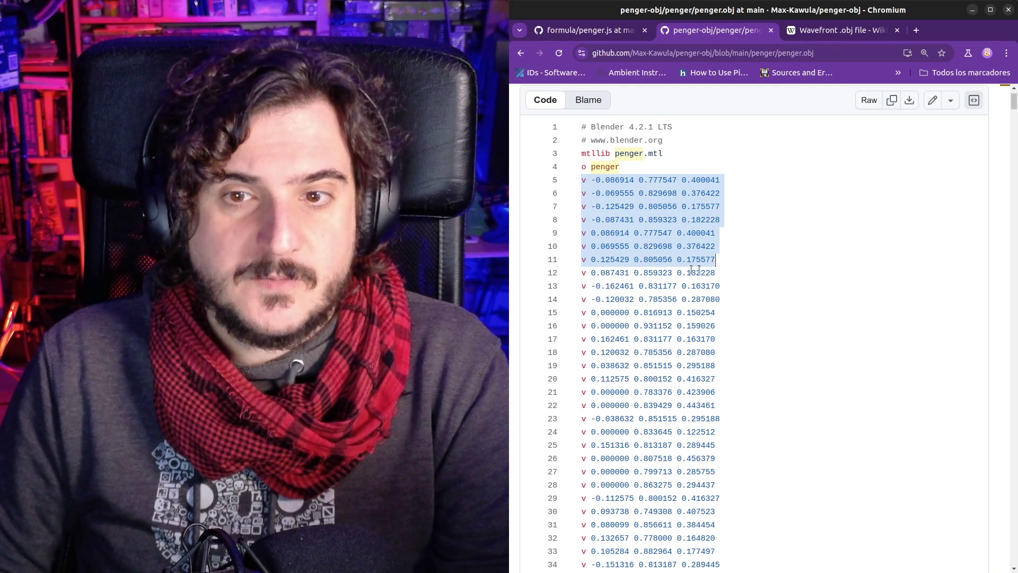
key("alt+Tab")
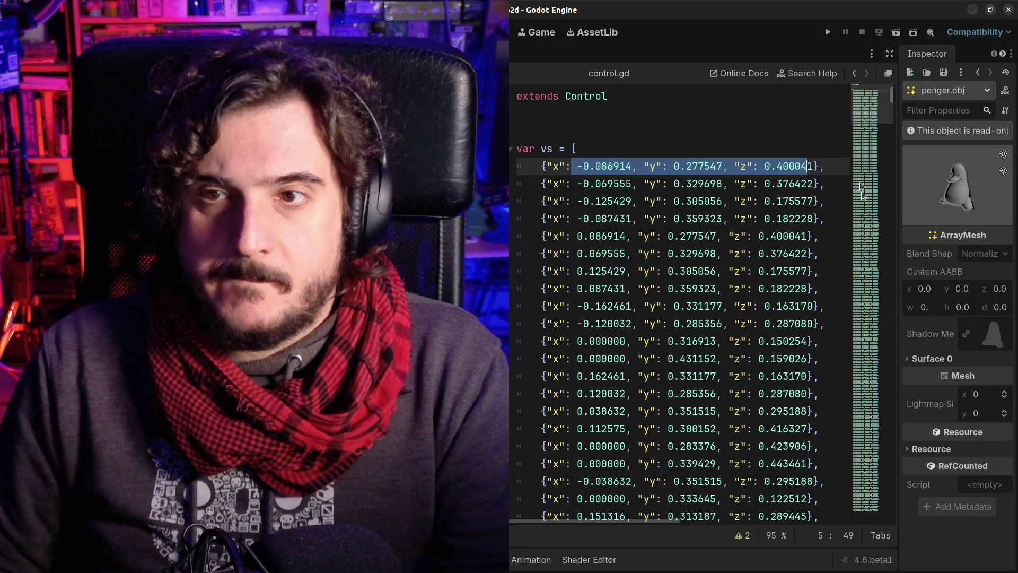
left_click_drag(860, 165, 864, 220)
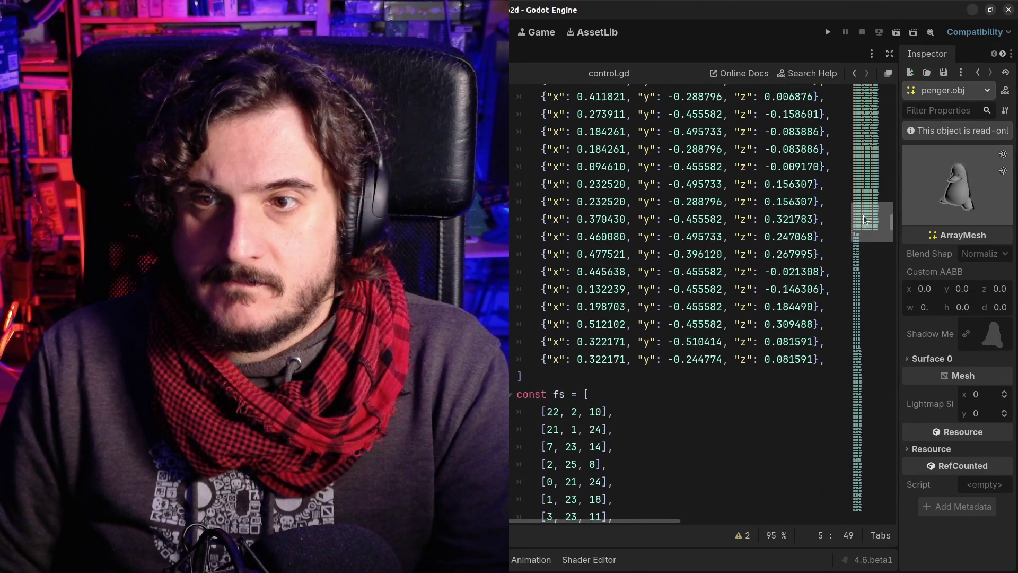
scroll(682, 268, "down", 5)
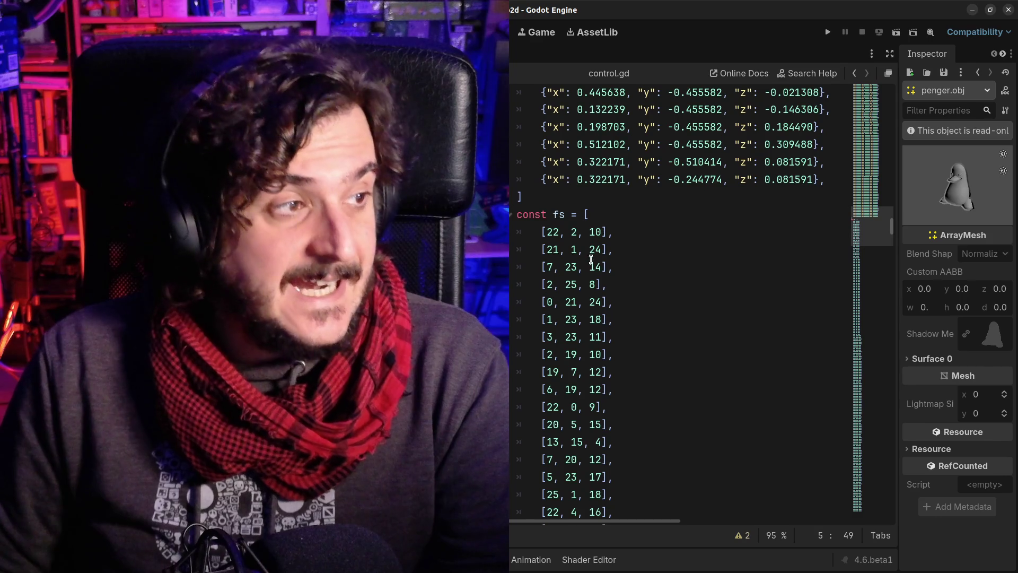
key("alt+Tab")
left_click_drag(1013, 102, 1014, 121)
Scroll penger.obj past the v and vn lines, deselecting the normal lines 597–600 along the way
scroll(744, 340, "down", 20)
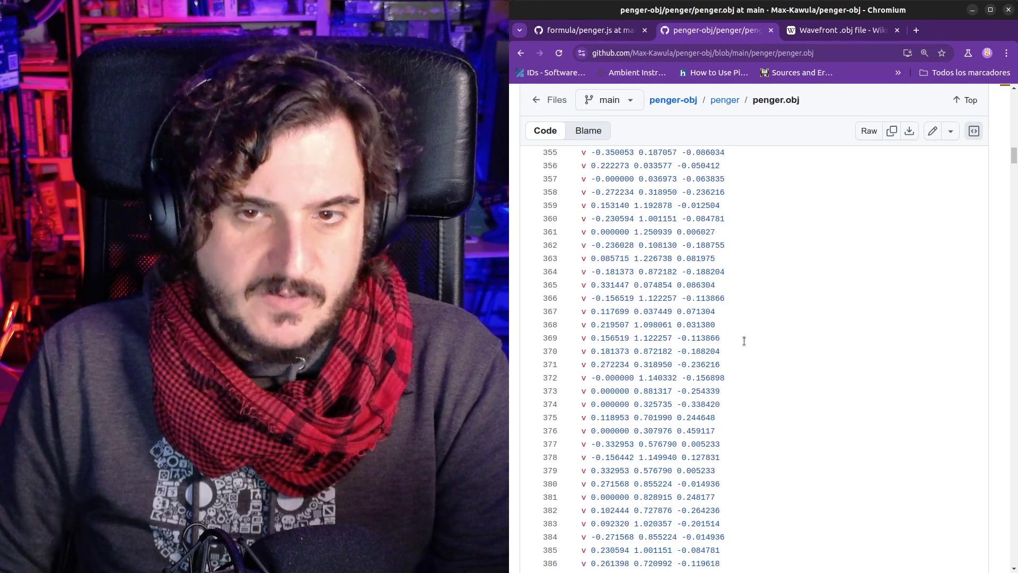
scroll(744, 341, "down", 20)
scroll(731, 362, "down", 20)
scroll(730, 355, "up", 3)
scroll(661, 368, "down", 3)
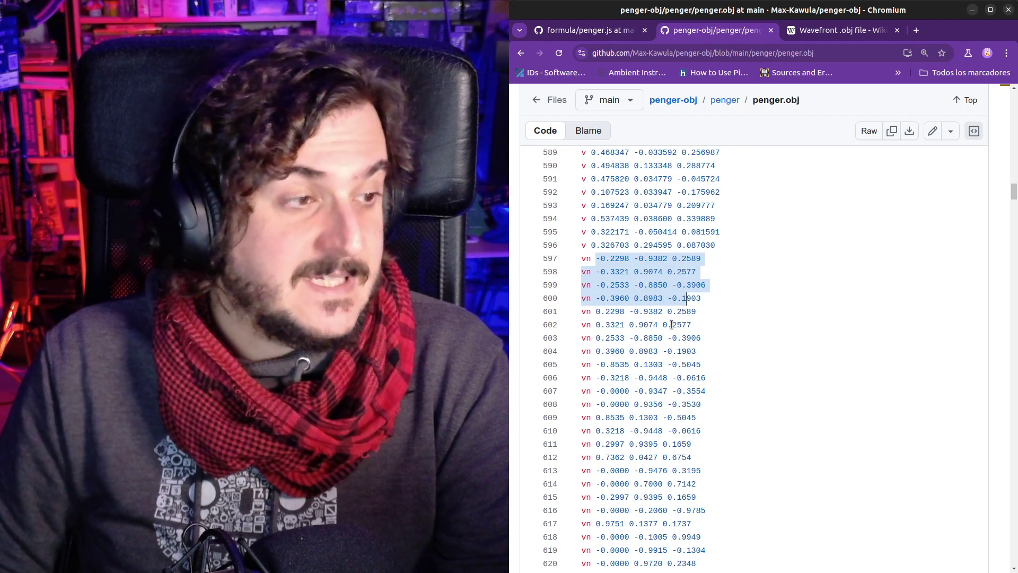
key("Escape")
scroll(653, 335, "down", 10)
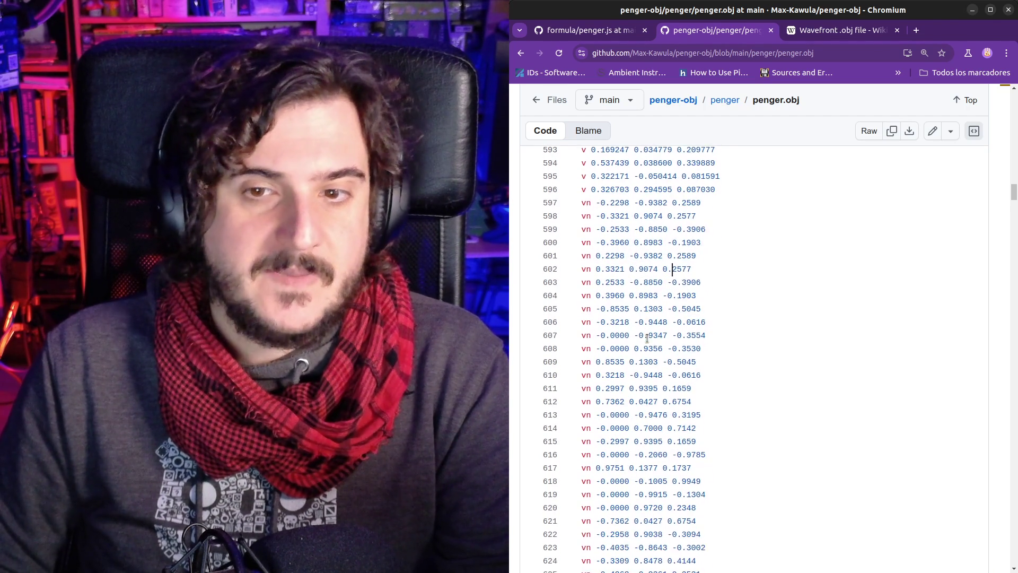
scroll(647, 339, "down", 20)
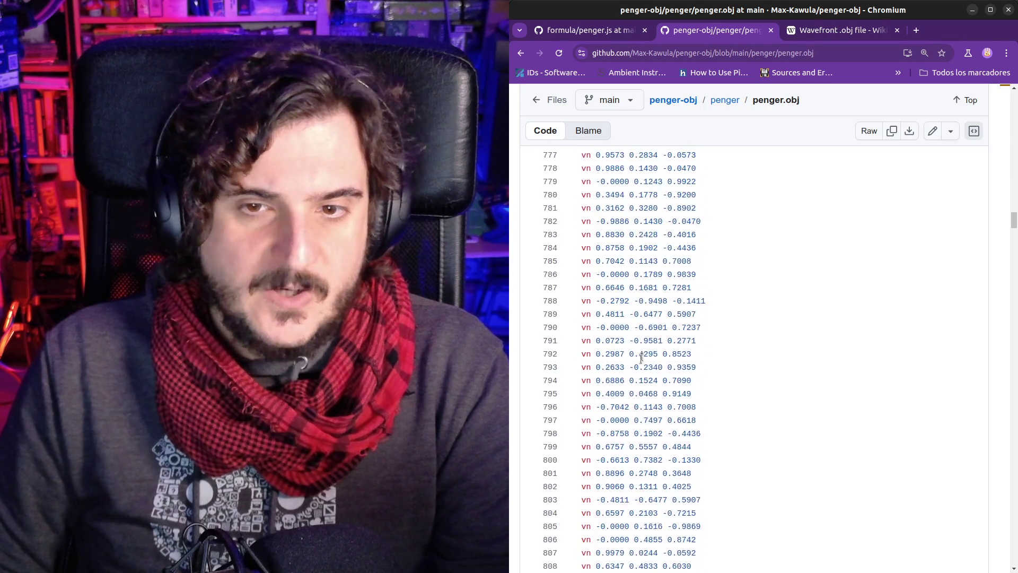
scroll(637, 368, "down", 20)
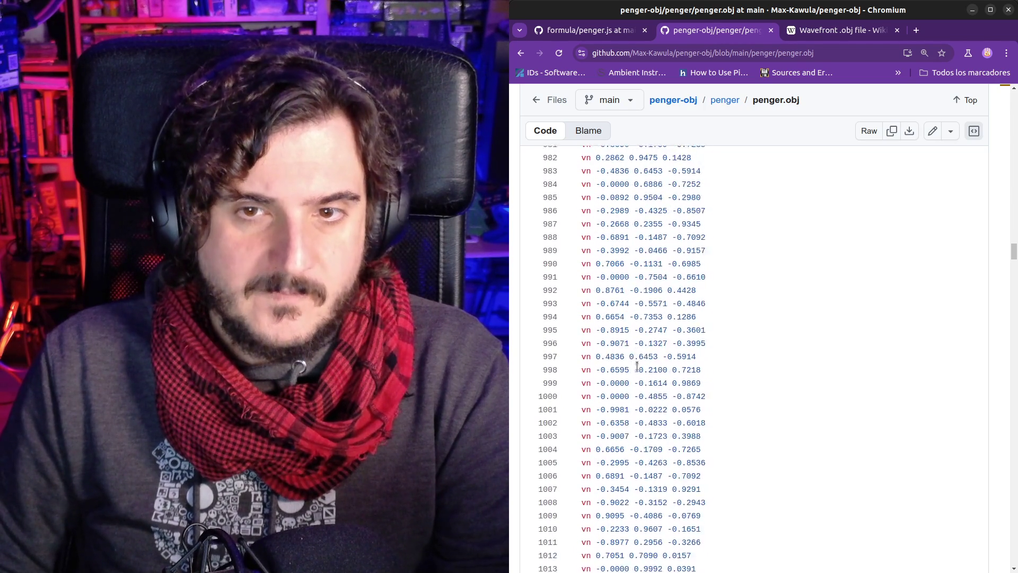
scroll(635, 370, "down", 10)
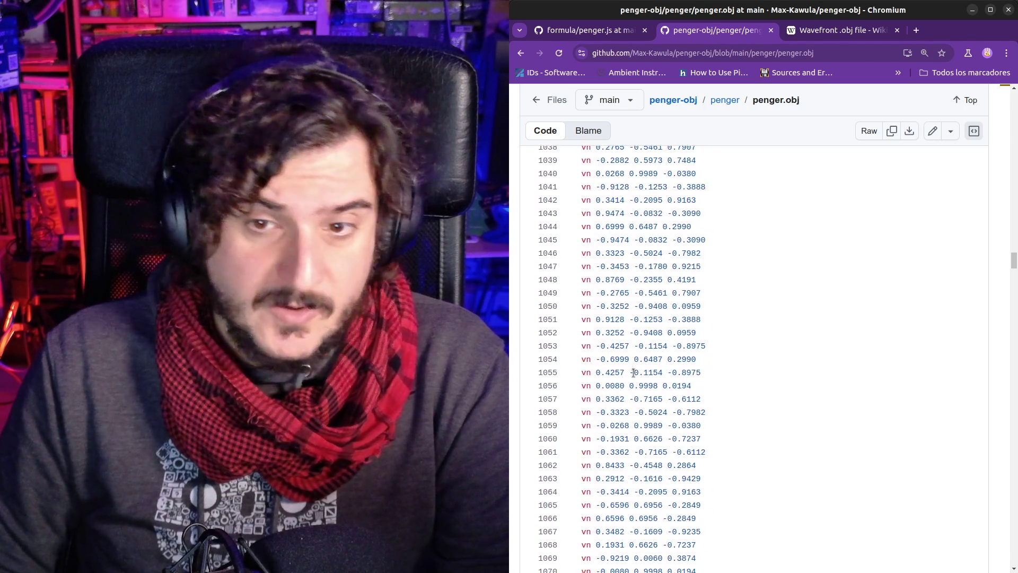
scroll(635, 373, "down", 20)
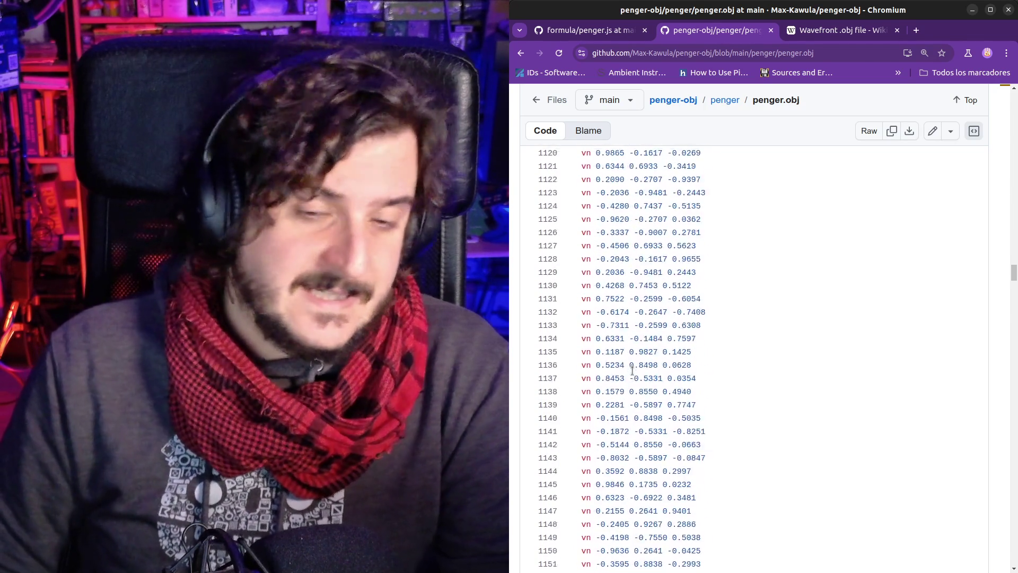
scroll(633, 376, "down", 5)
scroll(632, 366, "up", 11)
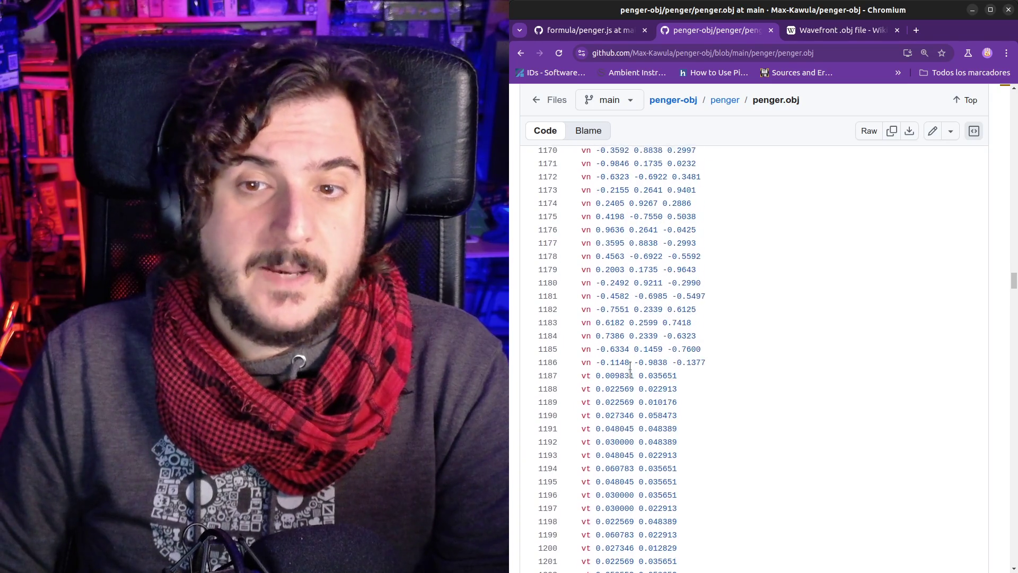
scroll(631, 349, "down", 6)
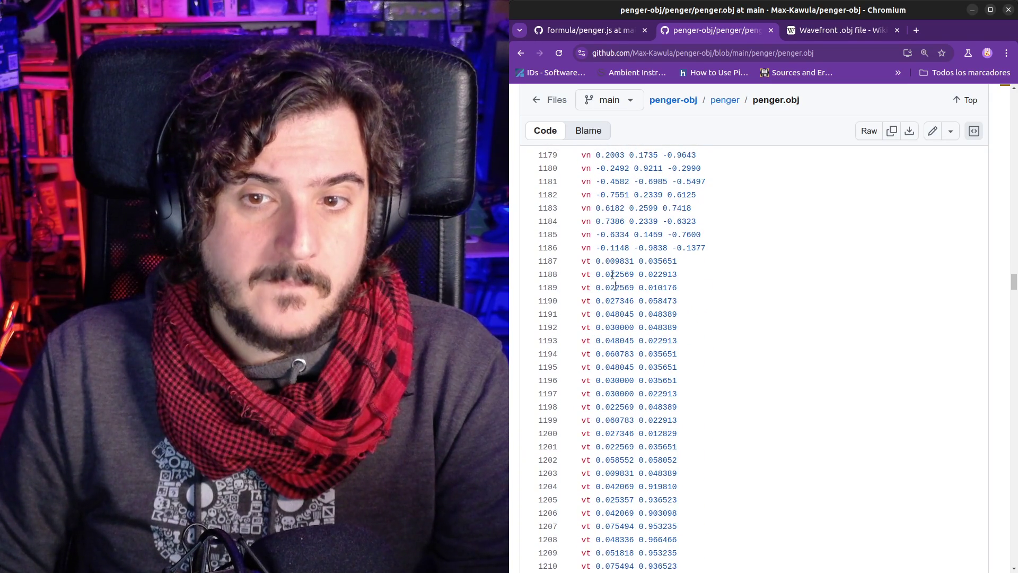
Select the two texture coordinate values on line 1187, extending the selection through line 1188
left_click(598, 261)
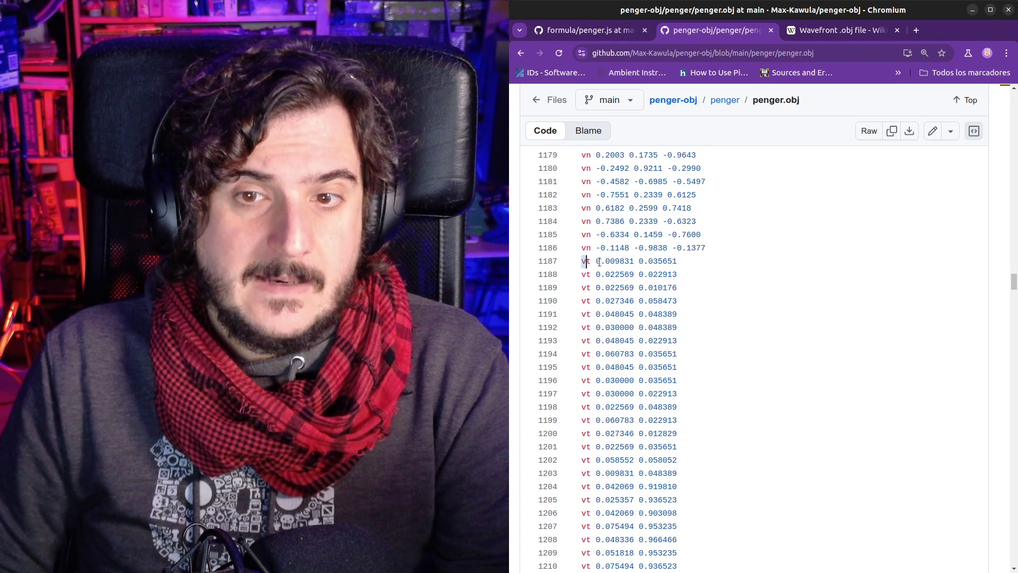
left_click(625, 261)
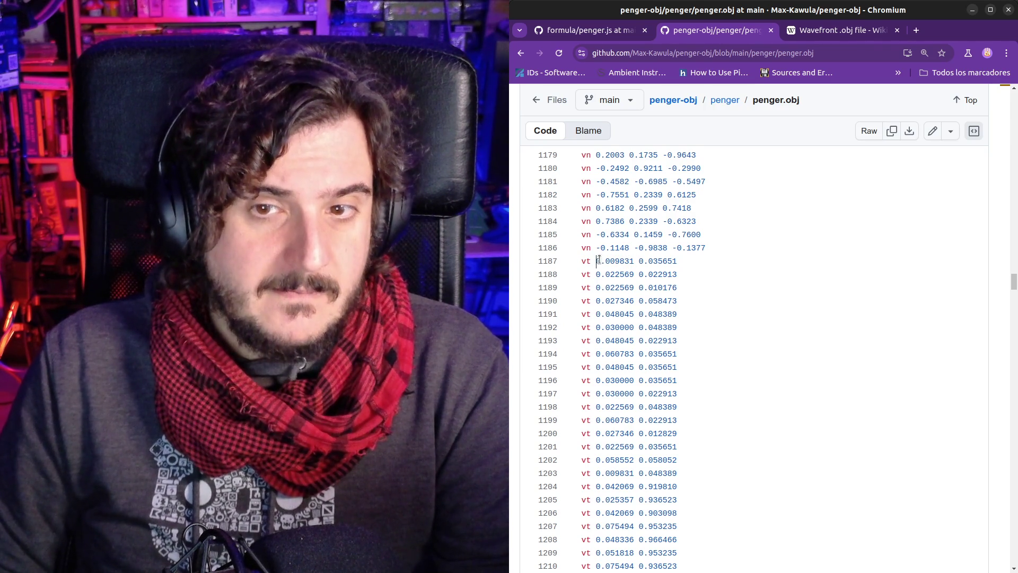
left_click_drag(596, 261, 685, 258)
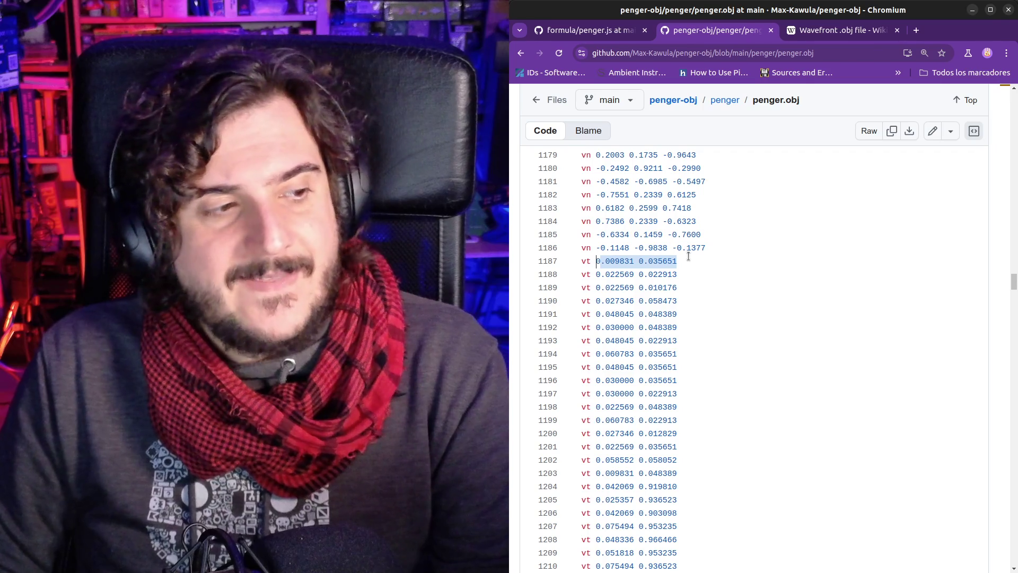
left_click(686, 262)
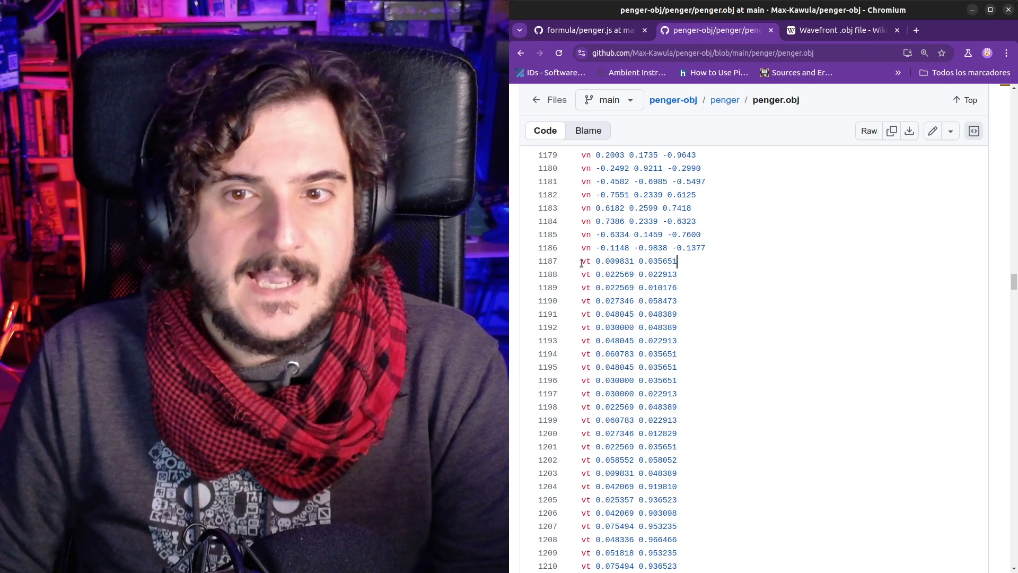
left_click_drag(594, 261, 684, 260)
left_click(684, 260)
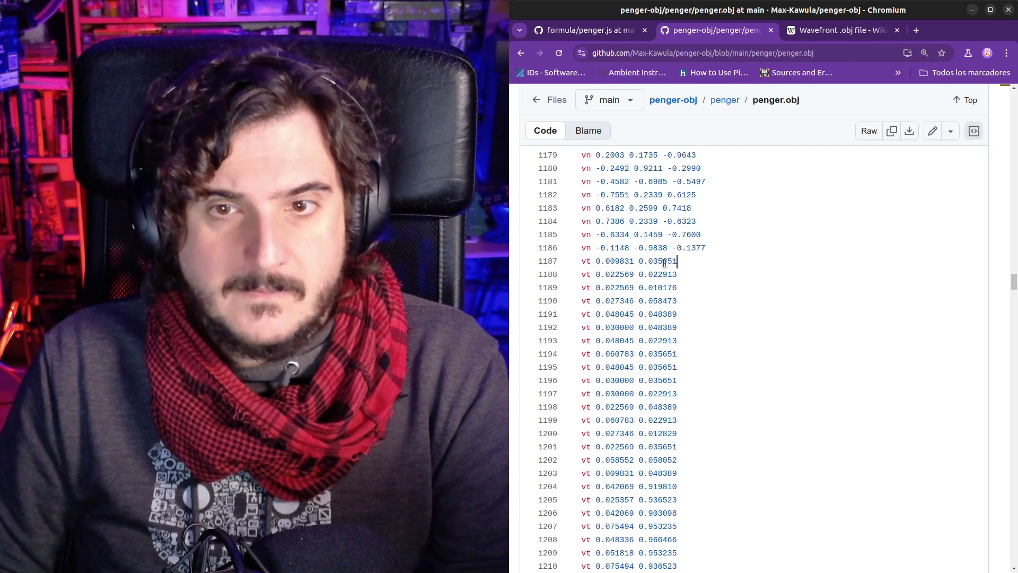
left_click_drag(592, 264, 672, 263)
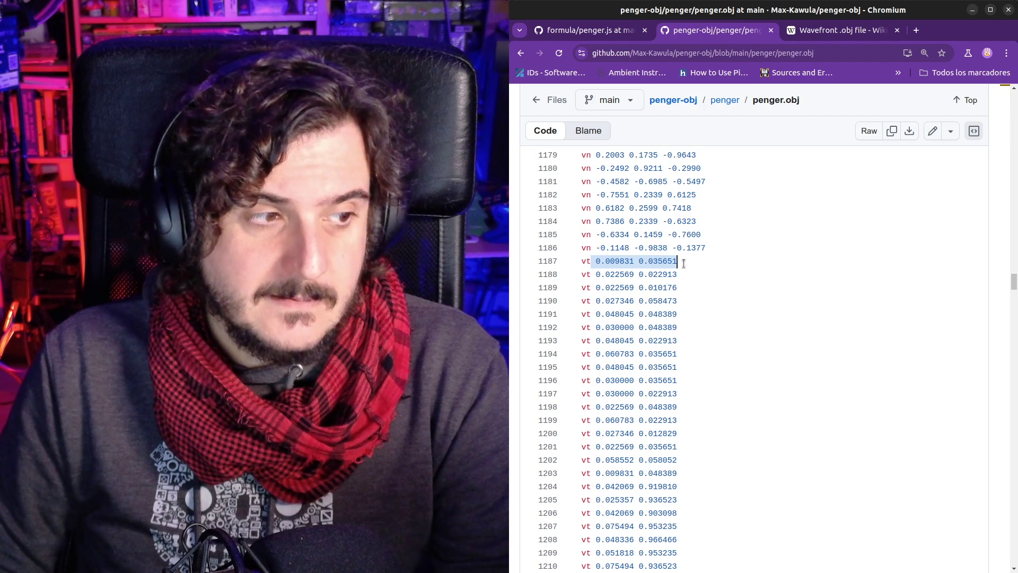
left_click(684, 262)
left_click_drag(596, 262, 690, 262)
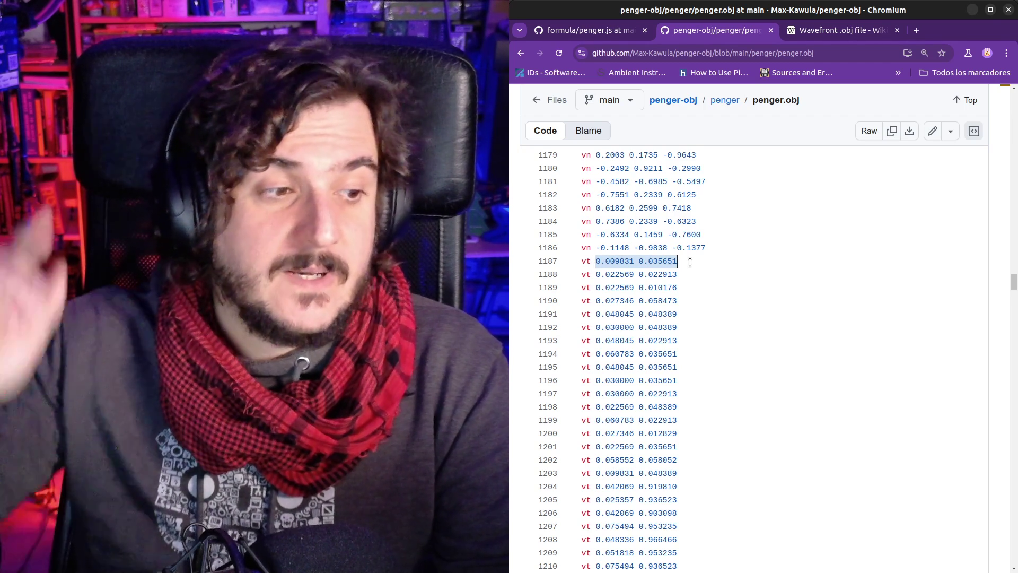
left_click(689, 262)
double_click(585, 261)
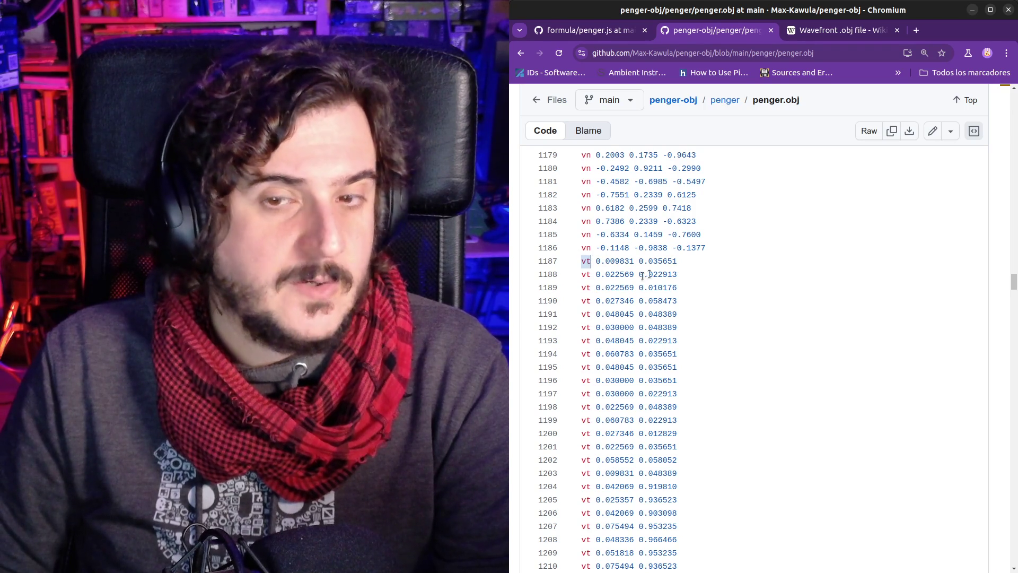
left_click(640, 274)
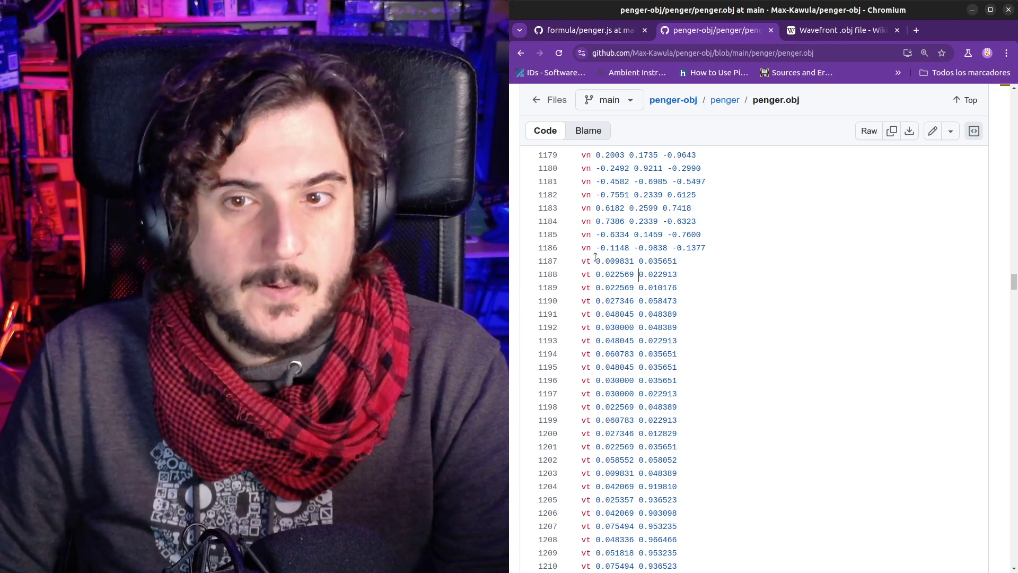
left_click_drag(596, 260, 691, 260)
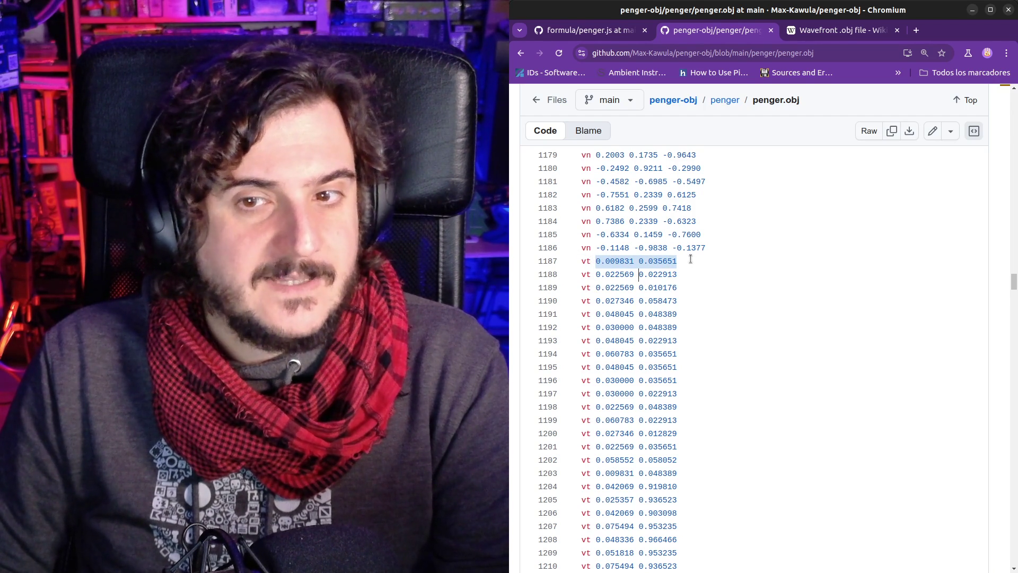
left_click_drag(691, 259, 688, 272)
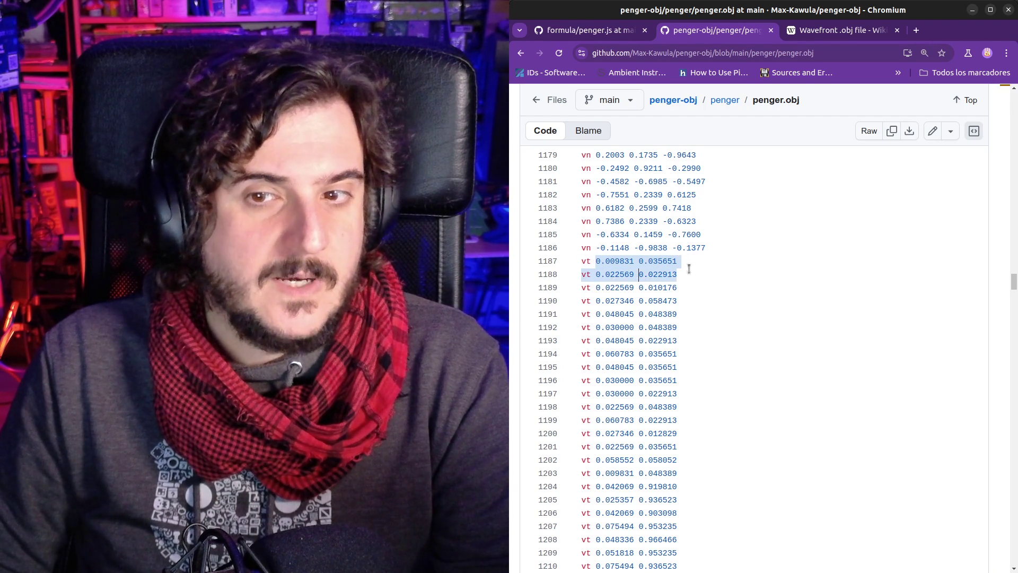
left_click(688, 272)
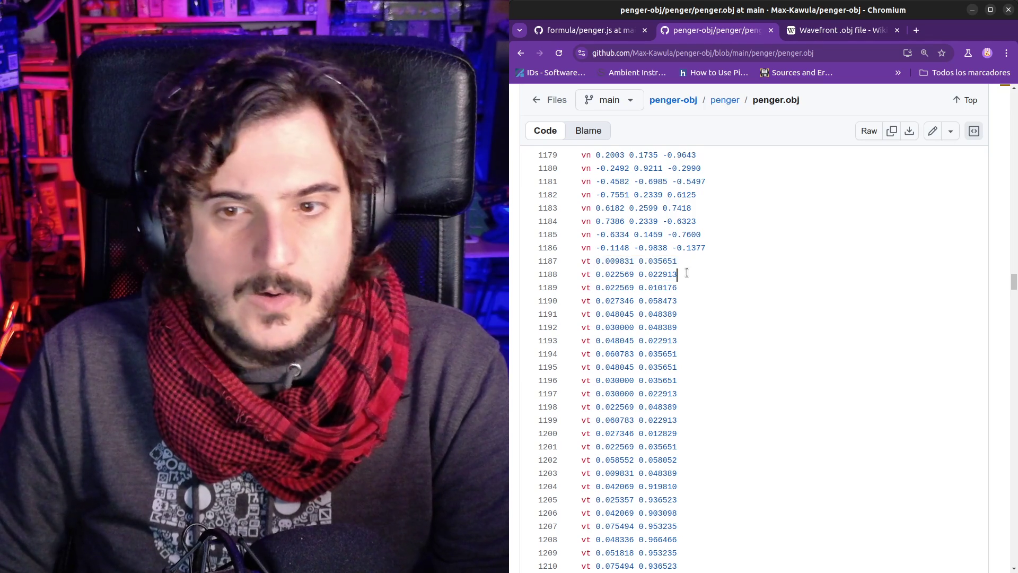
Scroll to 'usemtl penger_mat' on line 1847 and highlight it above the first face lines
scroll(689, 286, "down", 20)
scroll(694, 296, "up", 13)
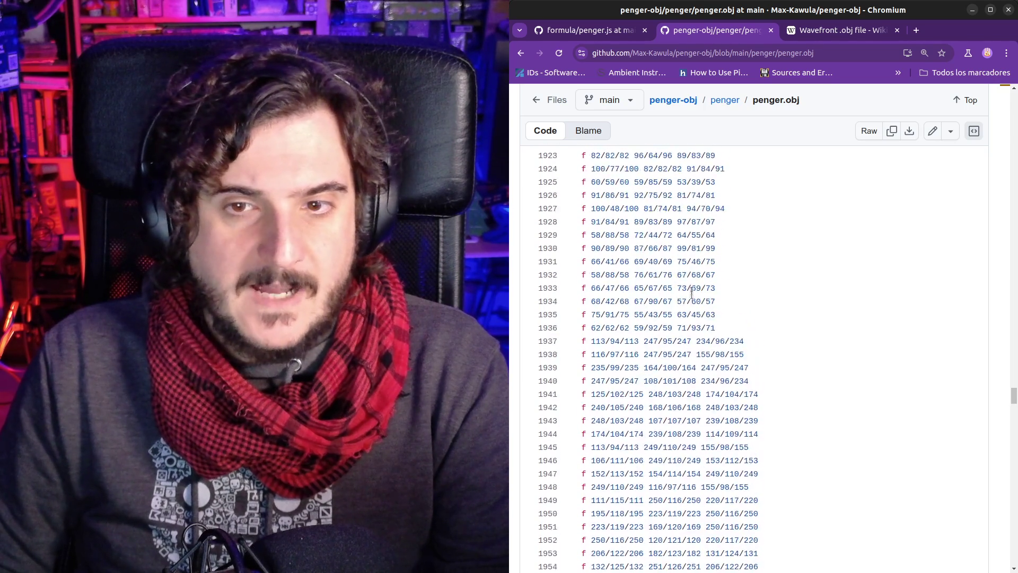
scroll(691, 291, "up", 5)
scroll(690, 295, "down", 5)
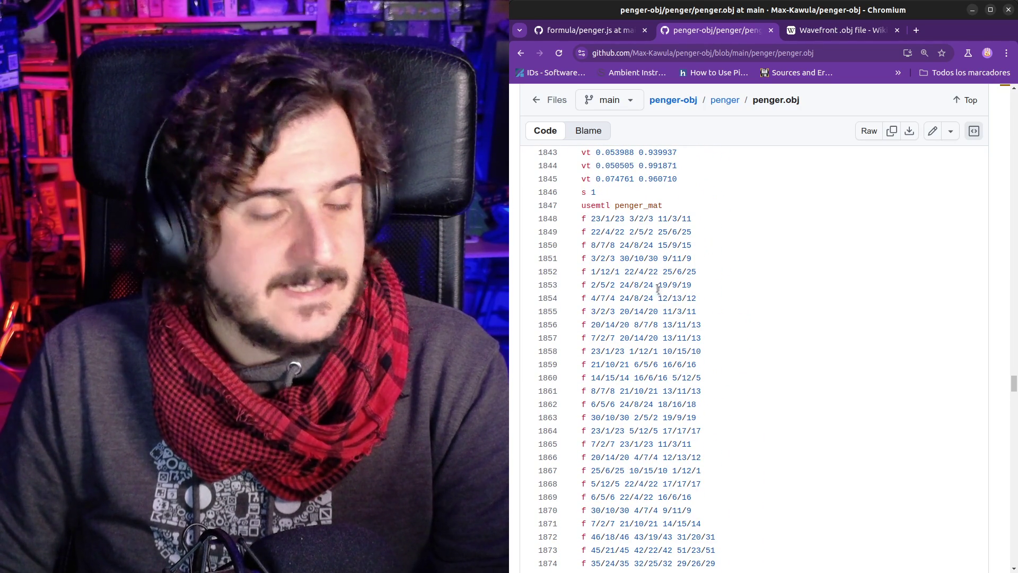
left_click(585, 218)
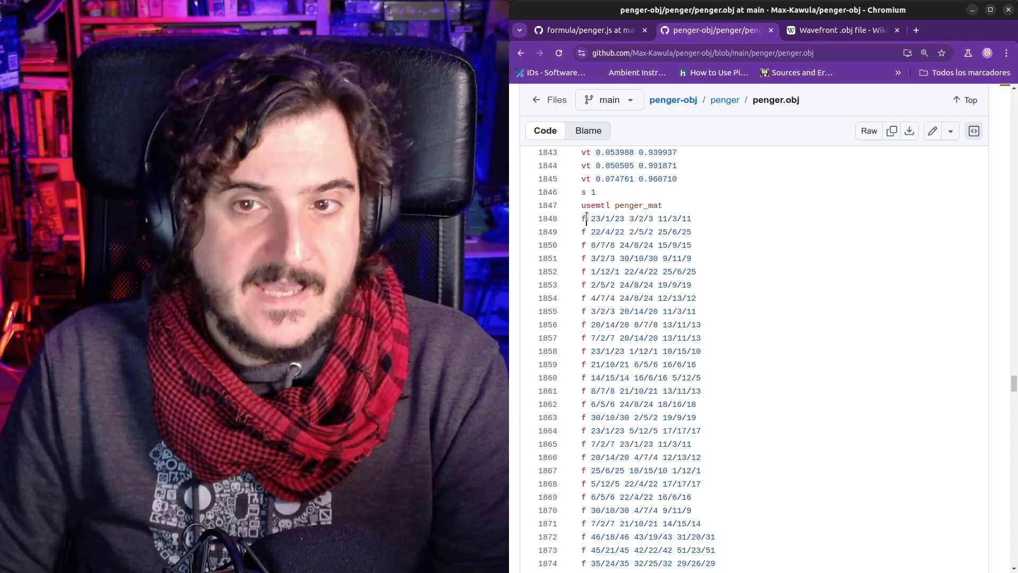
left_click_drag(587, 206, 676, 205)
left_click(675, 205)
left_click(639, 258)
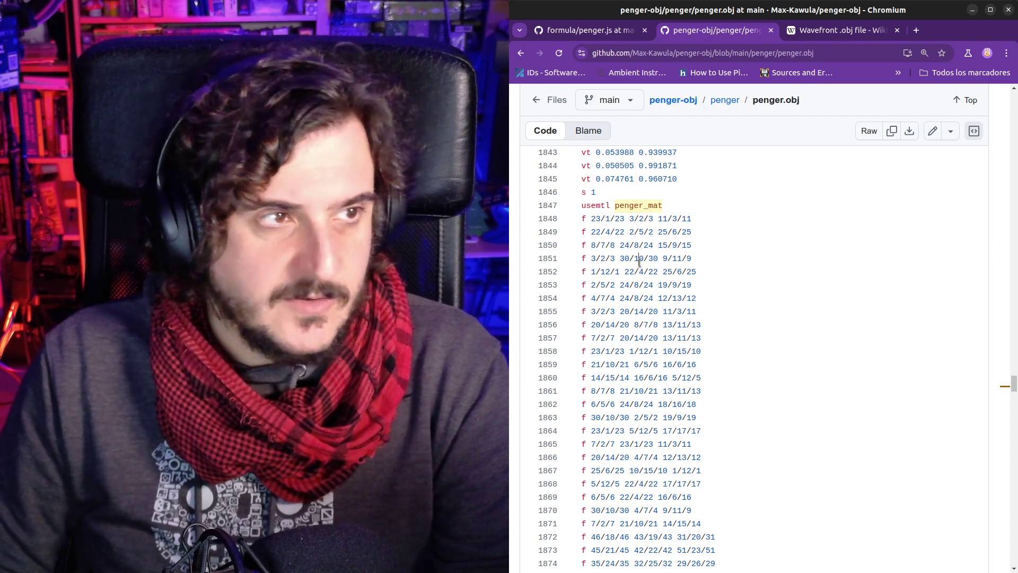
Highlight line 1848's f marker, its first vertex group, and the vertex index 23
double_click(583, 217)
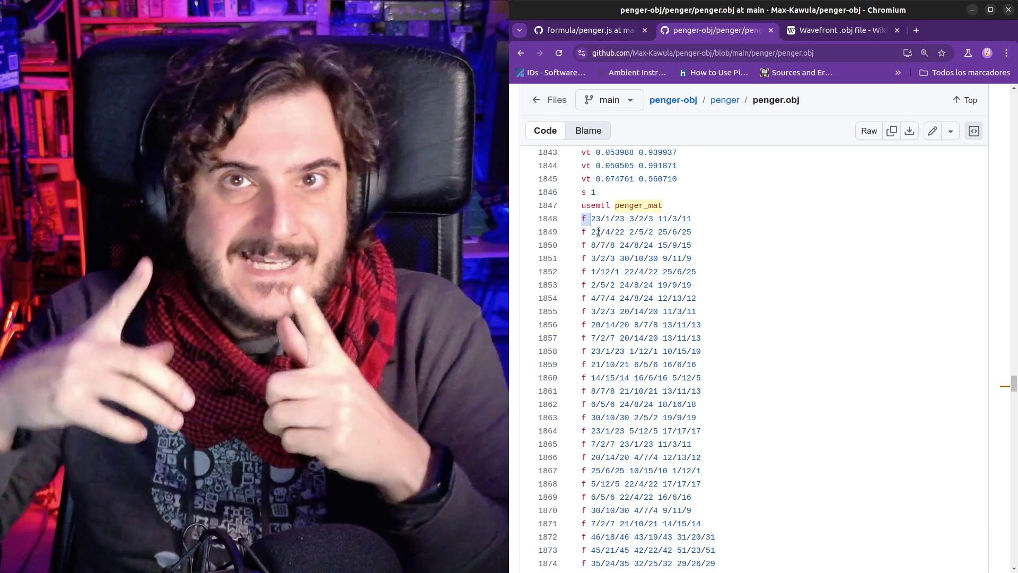
left_click(599, 231)
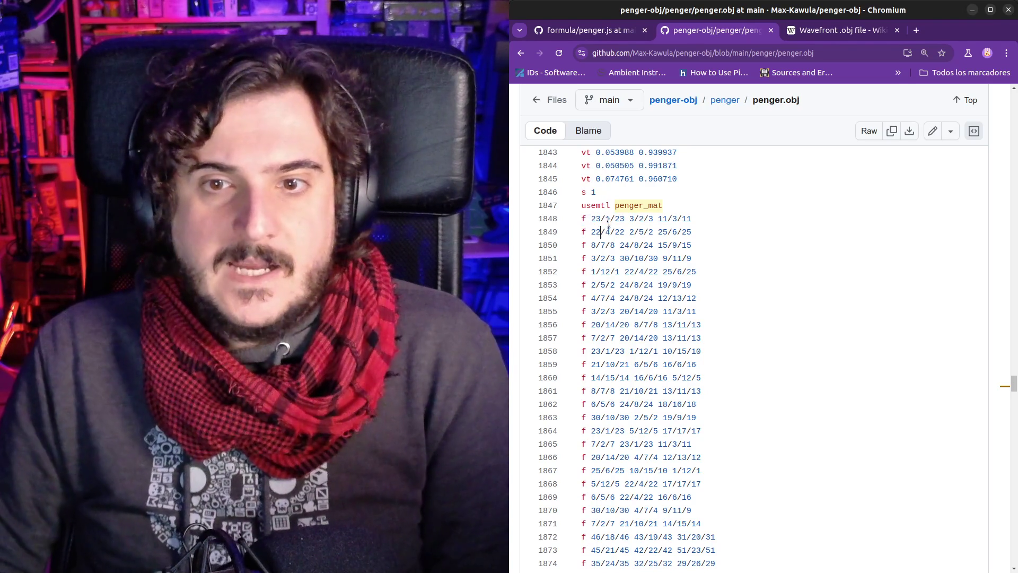
left_click_drag(594, 220, 678, 218)
left_click(682, 219)
left_click_drag(592, 219, 600, 219)
left_click(601, 219)
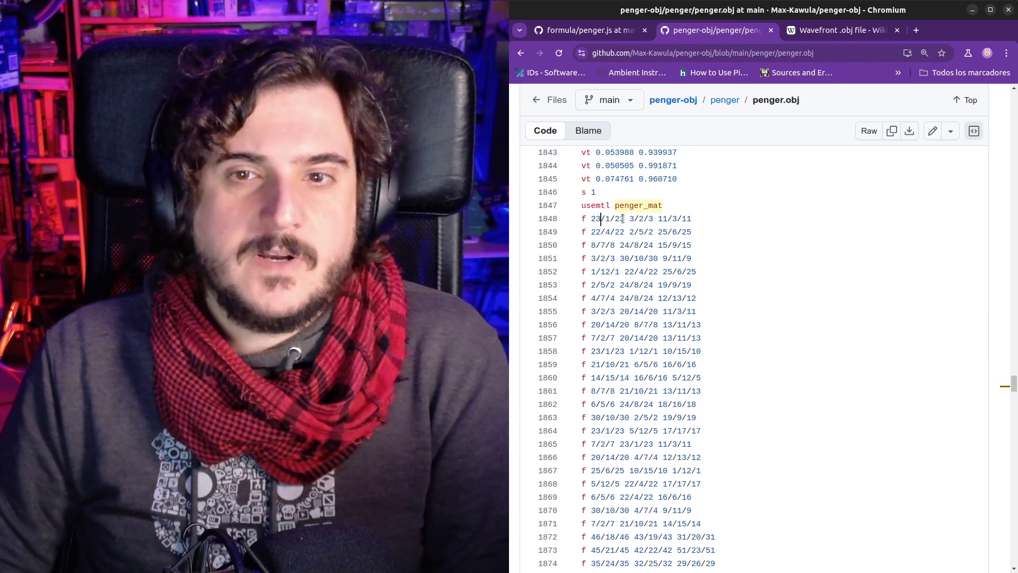
scroll(821, 302, "up", 20)
scroll(821, 302, "up", 20)
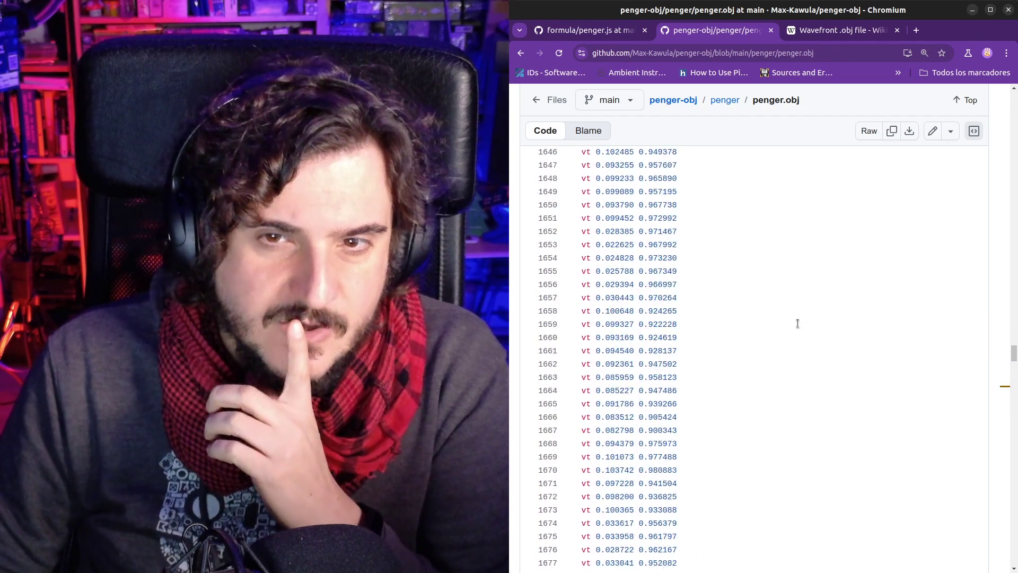
scroll(754, 404, "up", 15)
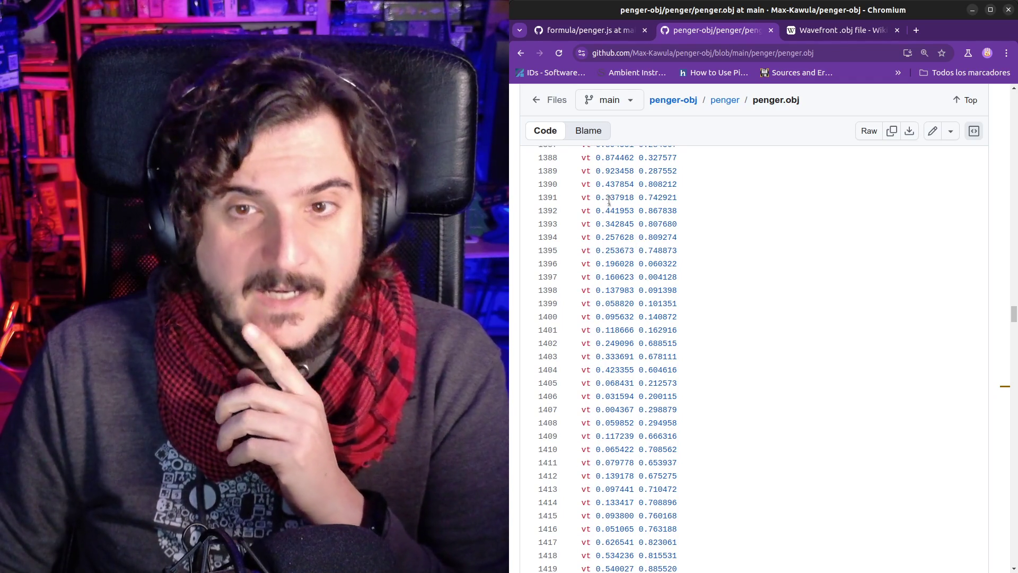
left_click_drag(583, 167, 701, 175)
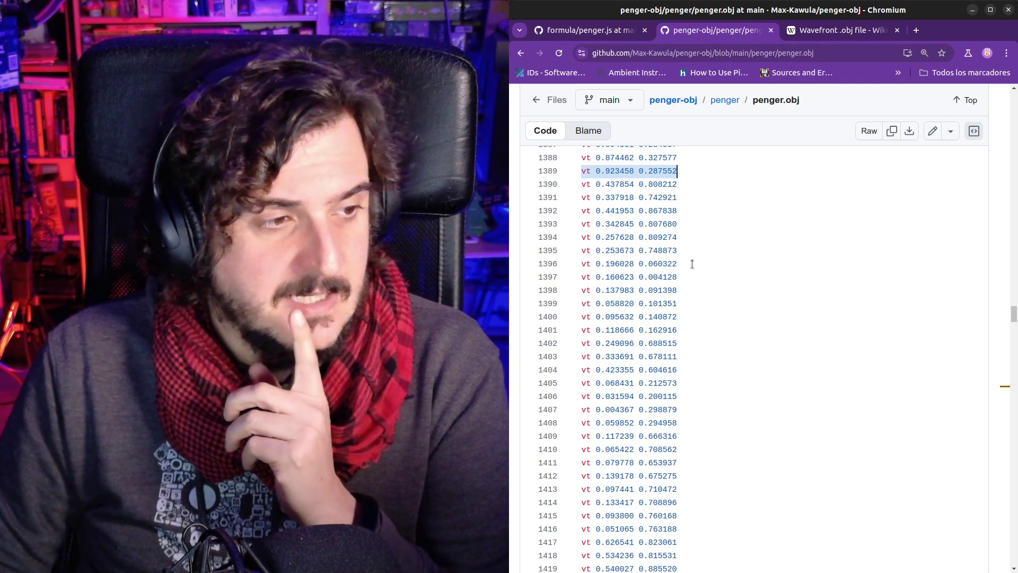
scroll(692, 264, "up", 5)
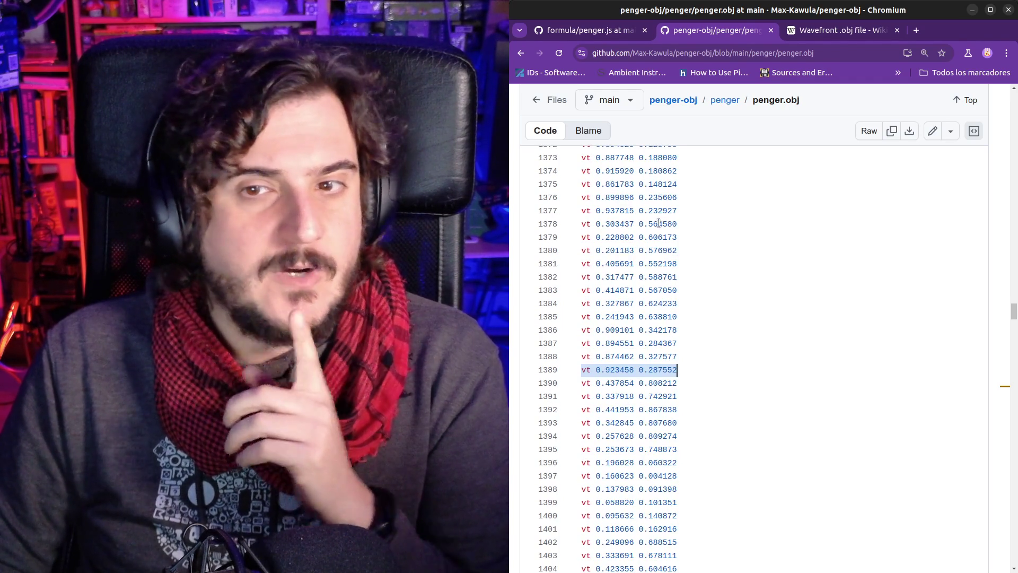
left_click_drag(585, 181, 670, 184)
scroll(691, 198, "up", 20)
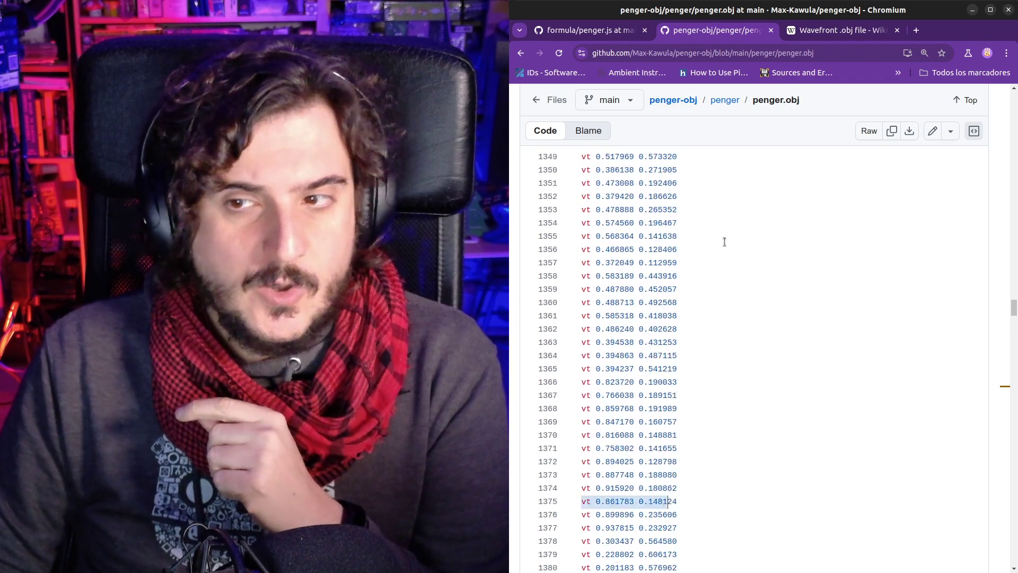
scroll(789, 250, "up", 15)
scroll(774, 254, "down", 10)
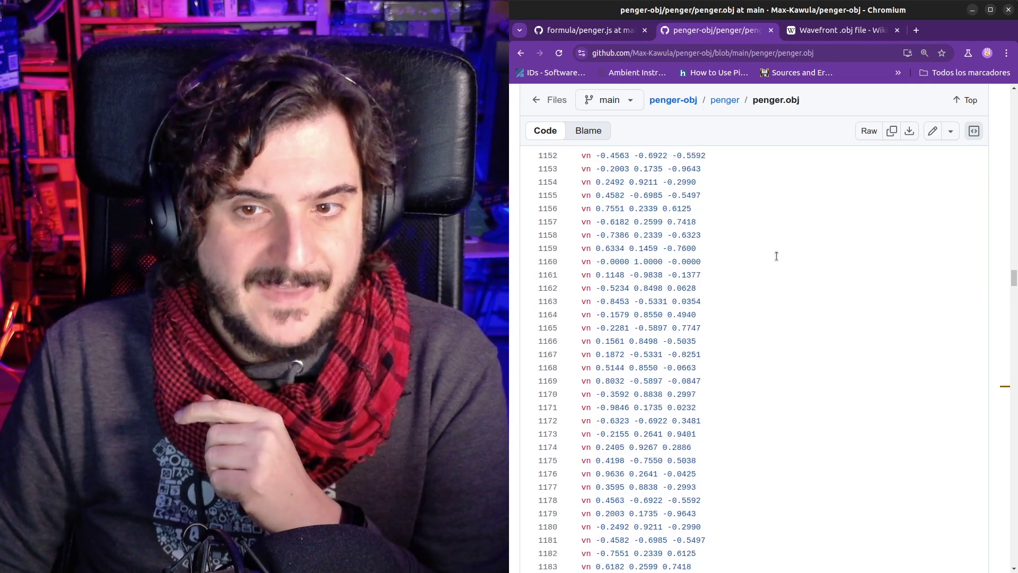
left_click_drag(581, 229, 680, 228)
left_click(668, 229)
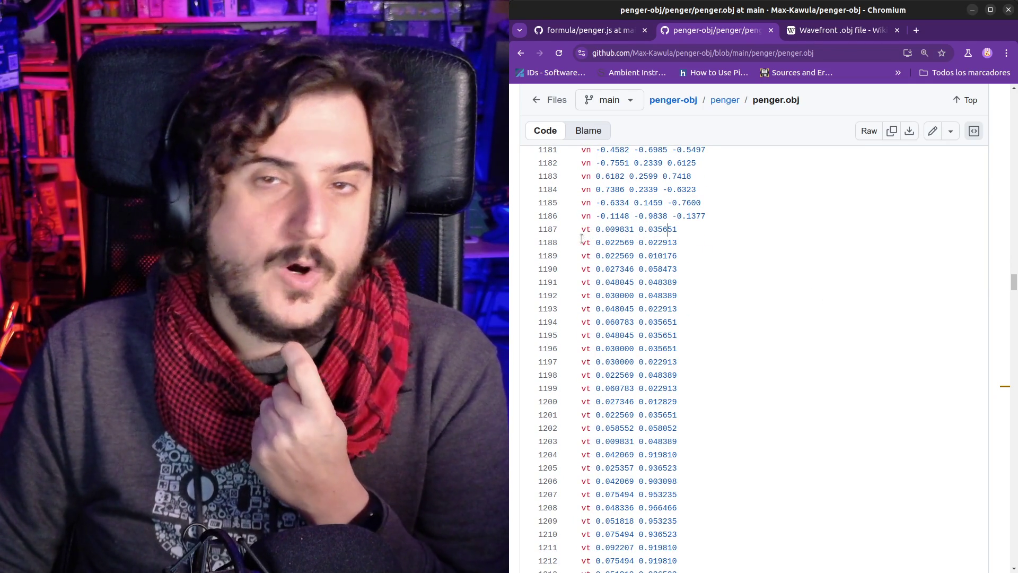
mouse_move(582, 229)
left_mouse_down()
mouse_move(693, 223)
mouse_move(582, 233)
mouse_move(658, 243)
left_mouse_up()
left_click(693, 228)
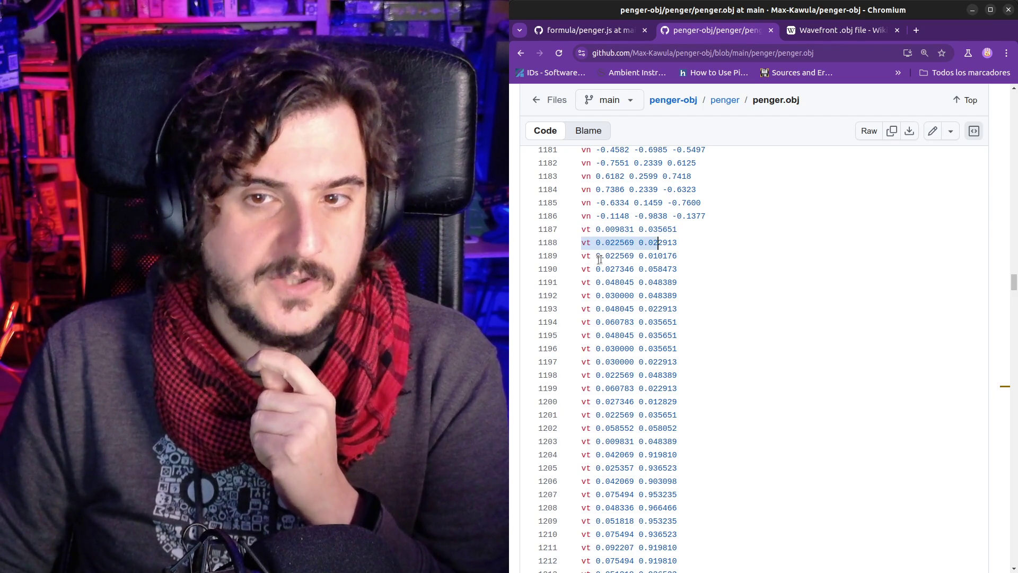
left_click_drag(596, 256, 677, 255)
scroll(739, 279, "down", 20)
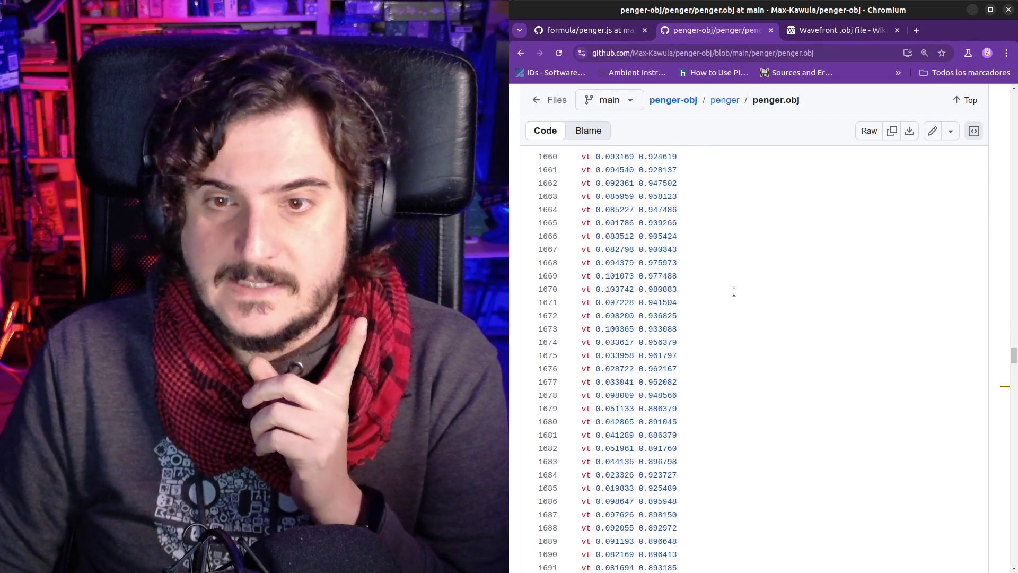
scroll(734, 292, "down", 20)
scroll(718, 311, "up", 15)
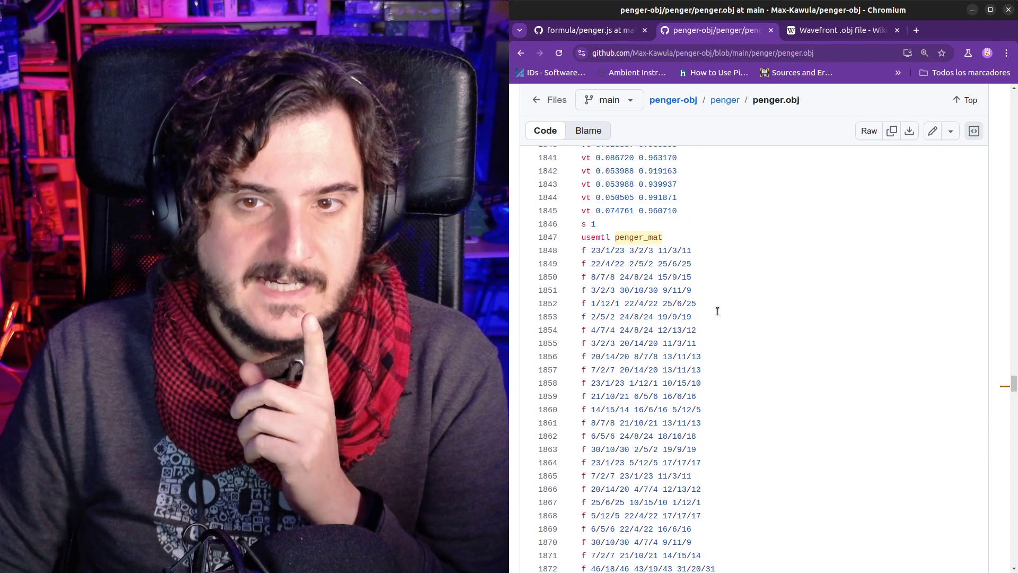
Highlight the 23/1/23 and 11/3/11 vertex groups on penger.obj line 1848
scroll(600, 265, "down", 1)
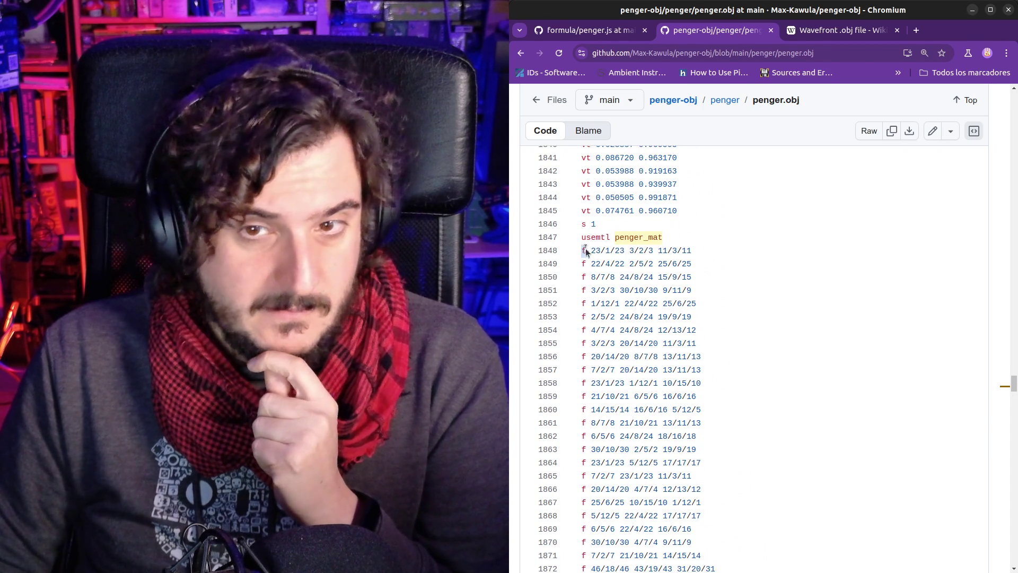
left_click_drag(598, 246, 654, 250)
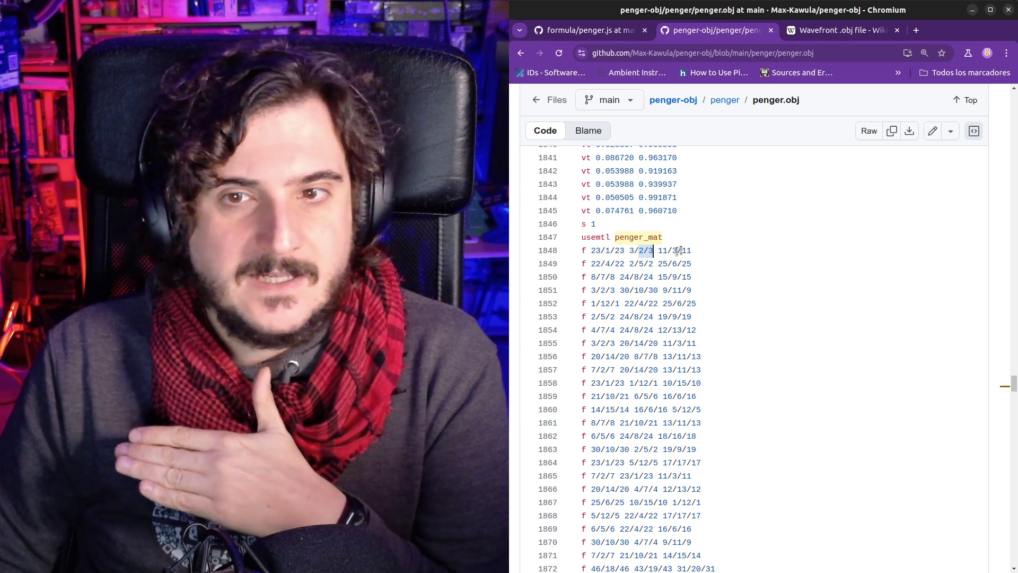
left_click_drag(658, 251, 682, 250)
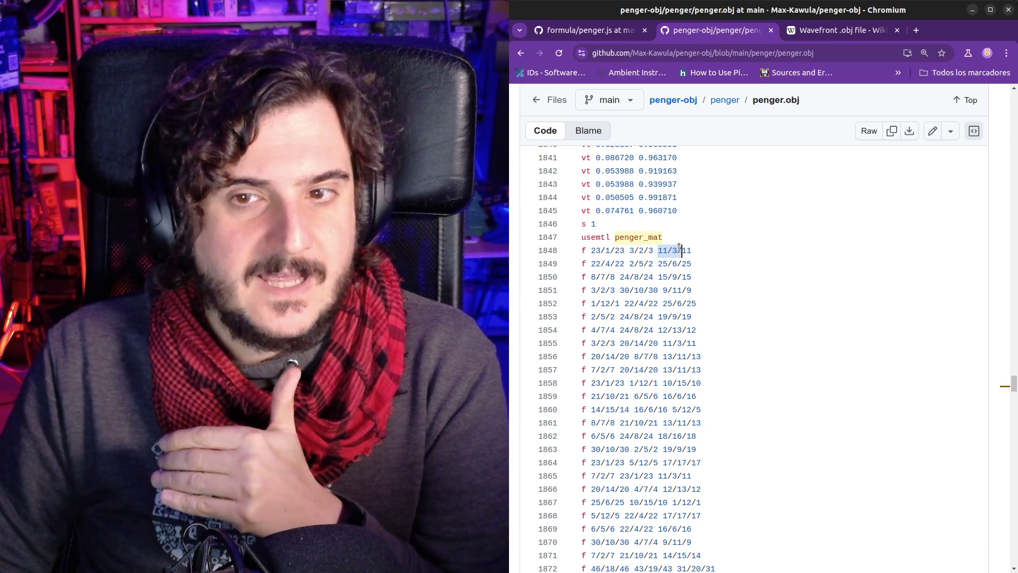
left_click_drag(595, 249, 620, 248)
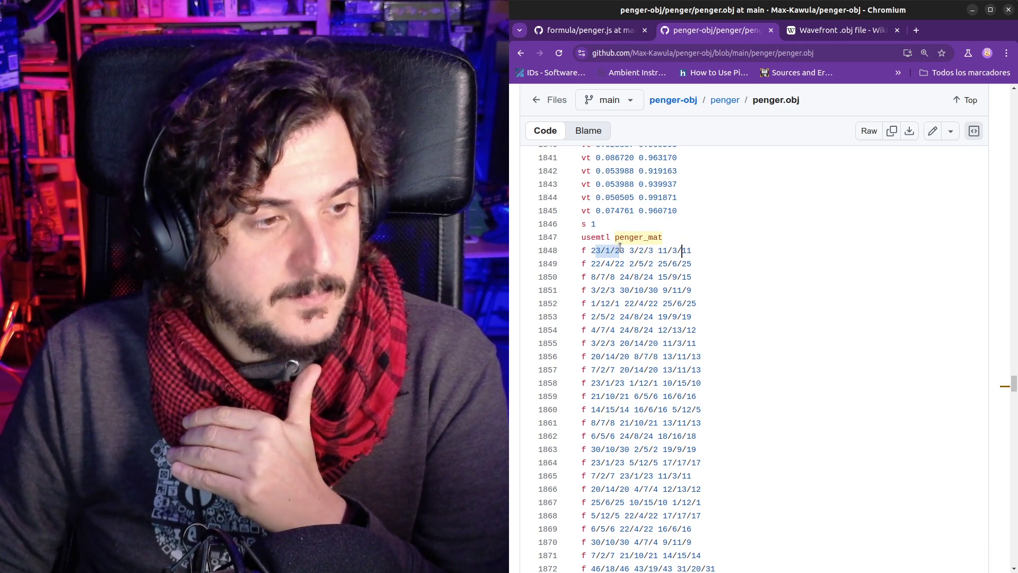
left_click(625, 249)
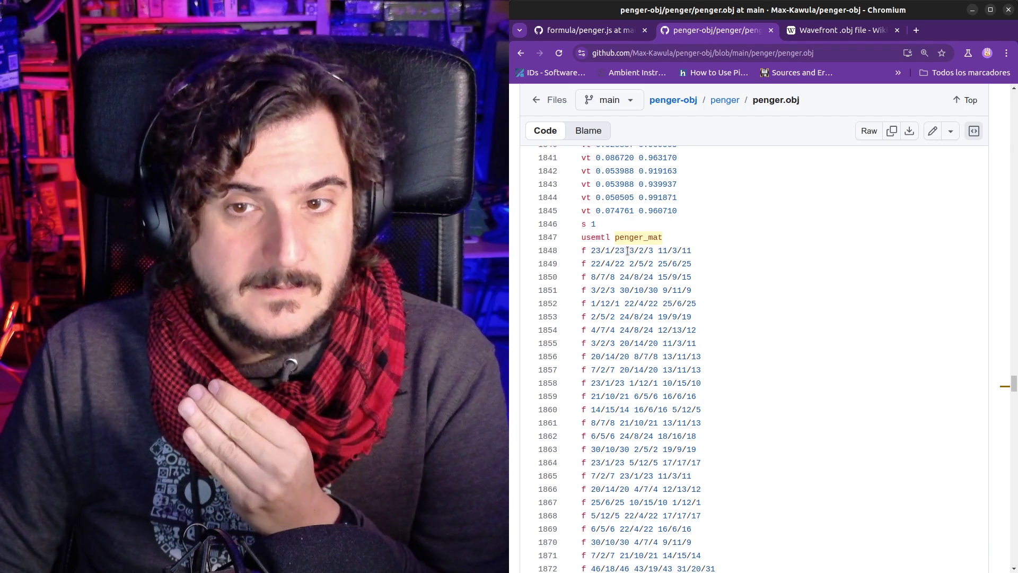
left_click(662, 250)
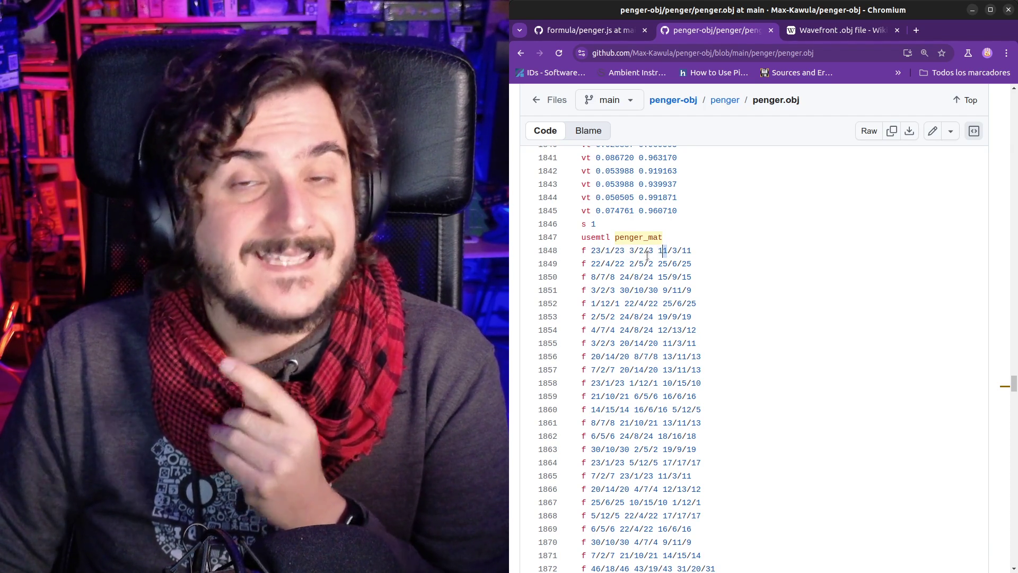
left_click(597, 251)
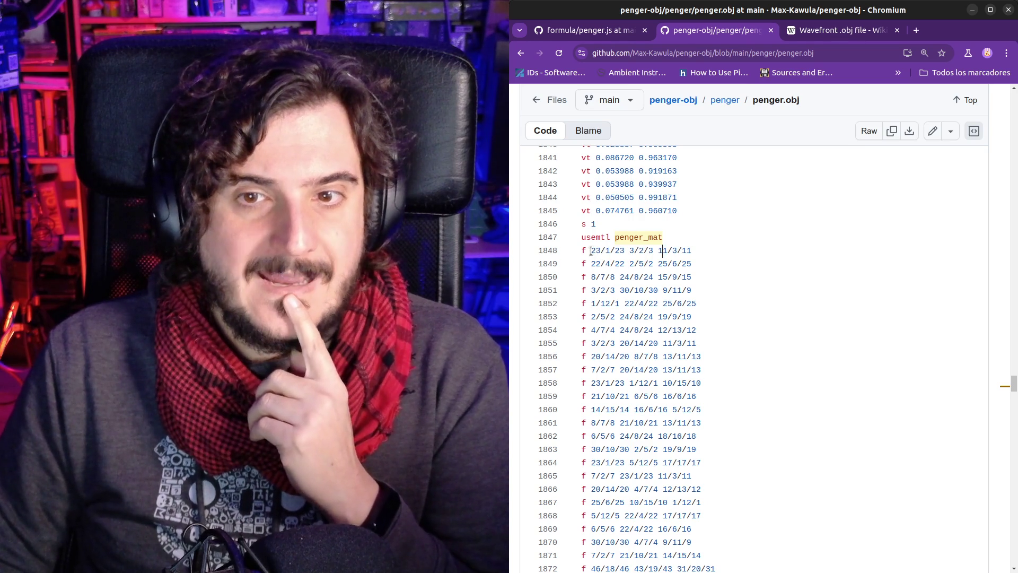
left_click_drag(597, 250, 598, 250)
left_click(599, 249)
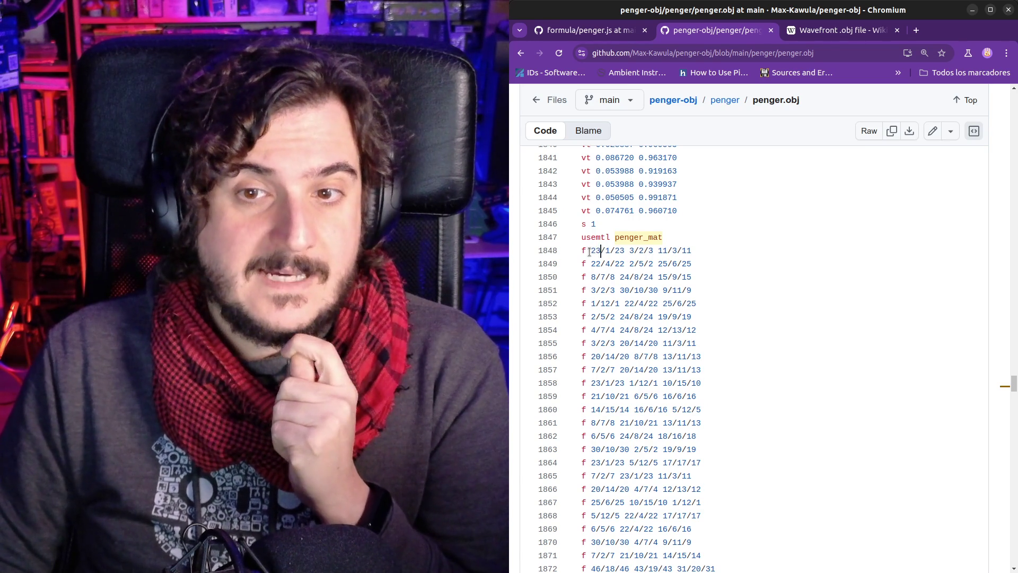
Re-examine line 1848's face indices 23, 3/2/3 and 11 in penger.obj
left_click_drag(1014, 377, 1010, 130)
left_click_drag(629, 195, 651, 288)
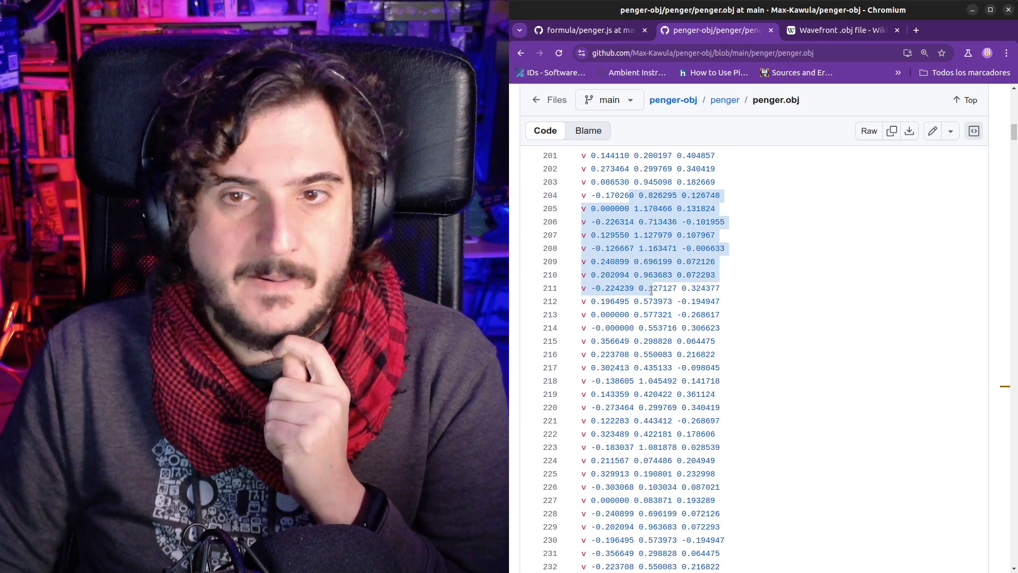
left_click_drag(1011, 138, 1011, 380)
left_click(848, 349)
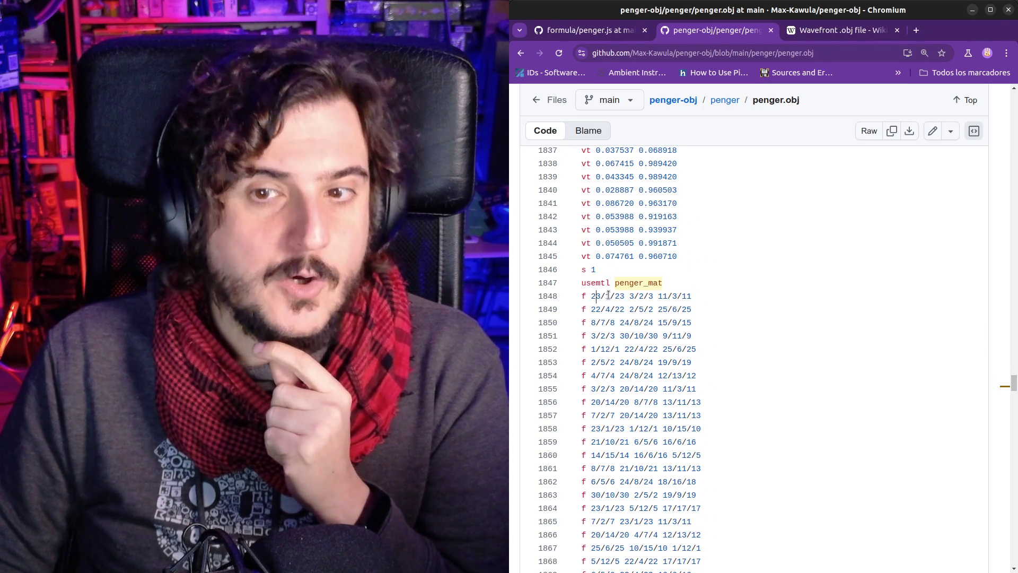
left_click(630, 297)
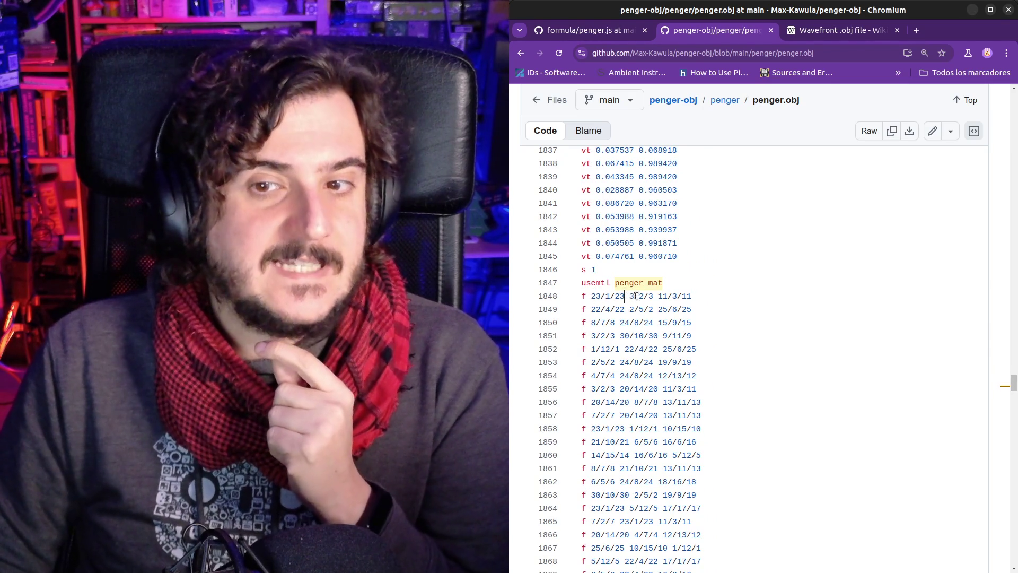
left_click_drag(658, 294, 666, 292)
left_click(666, 295)
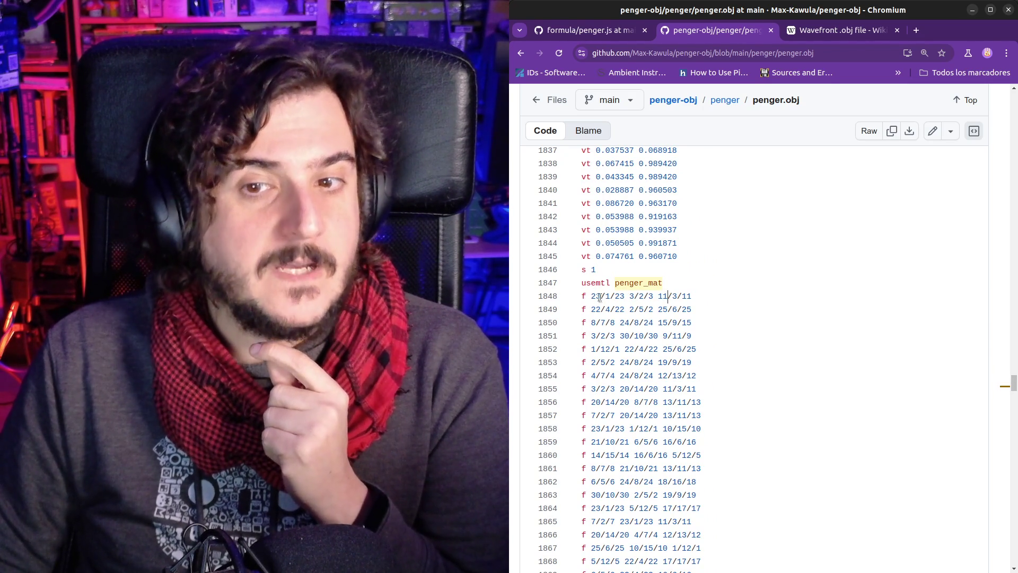
double_click(591, 297)
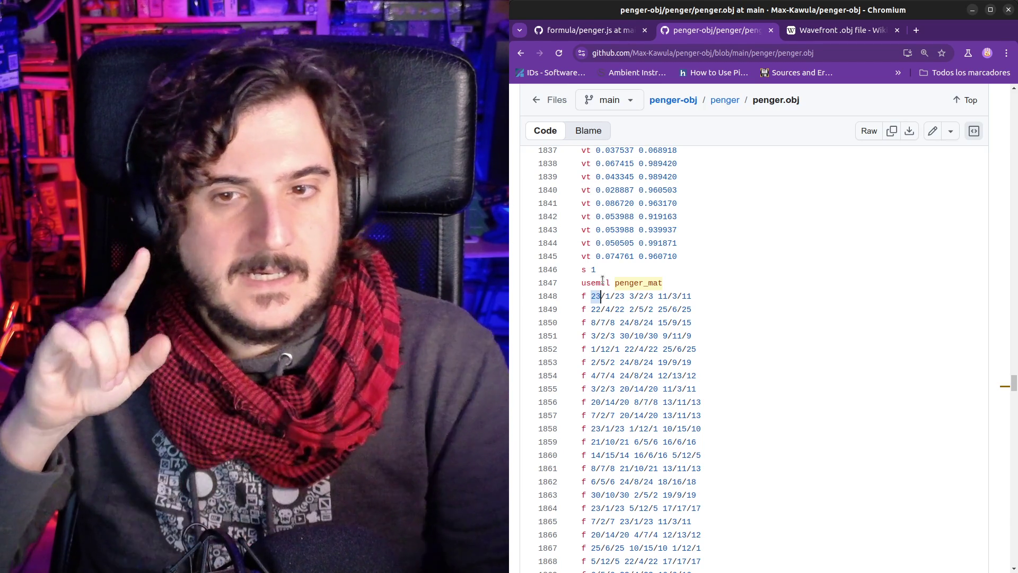
Mark control.gd's first face [22, 2, 10] and compare it against penger.obj's first face
key("alt+Tab")
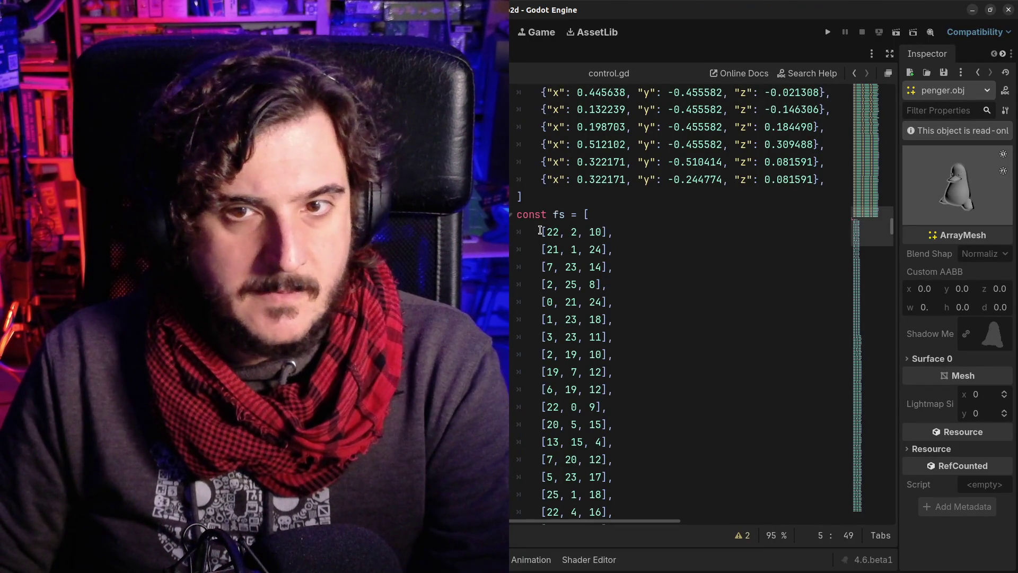
left_click_drag(540, 232, 614, 232)
key("alt+Tab")
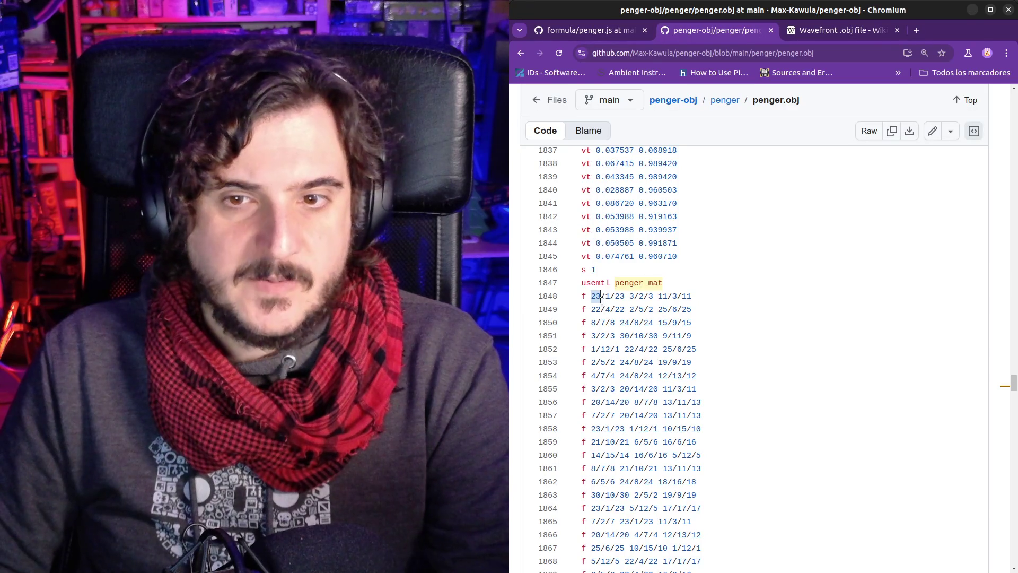
key("alt+Tab")
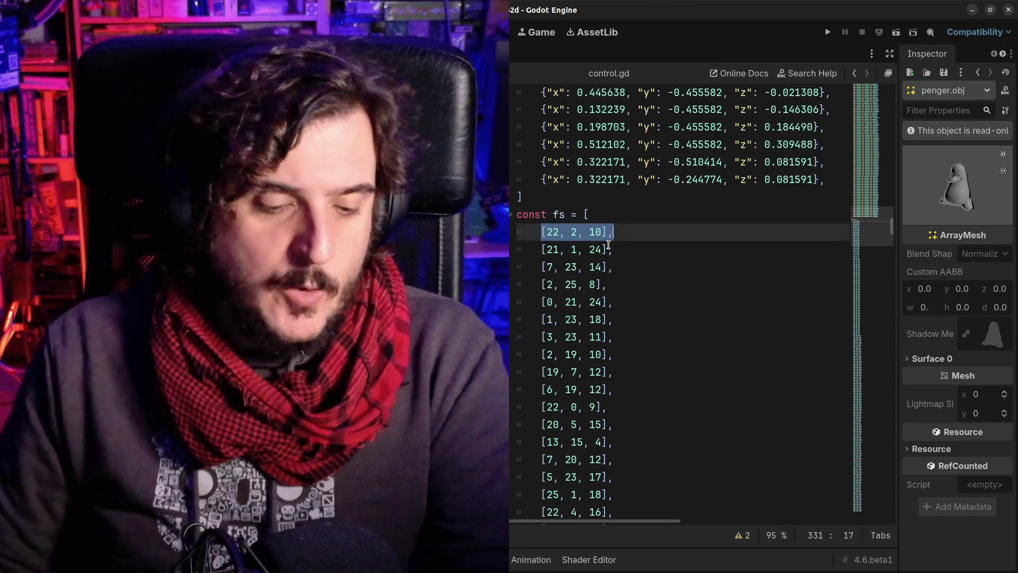
key("alt+Tab")
left_click(841, 30)
Scroll Wikipedia's Wavefront .obj article to Face elements and mark the face index format sentence
scroll(704, 365, "down", 5)
scroll(704, 363, "down", 5)
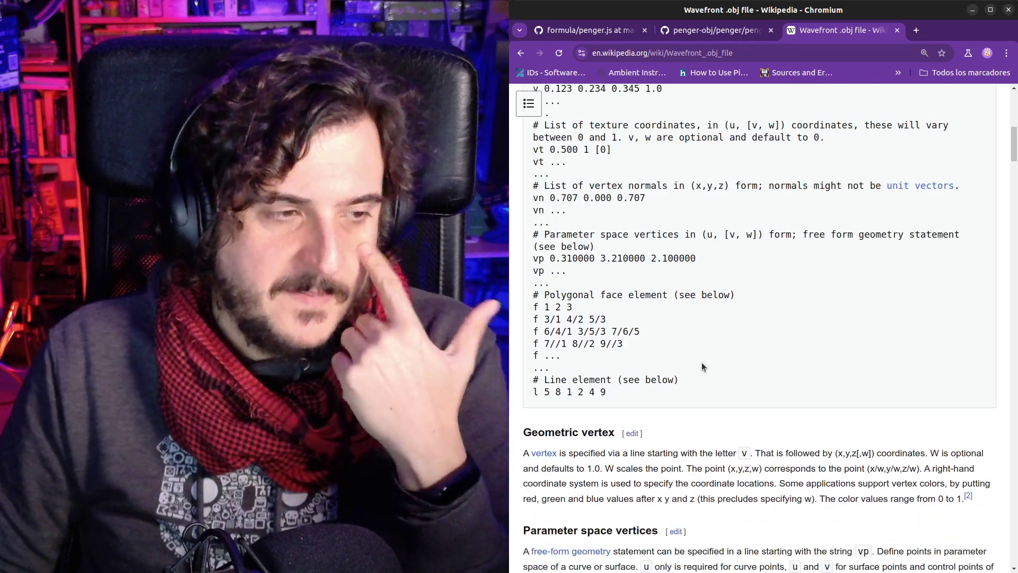
scroll(702, 361, "up", 3)
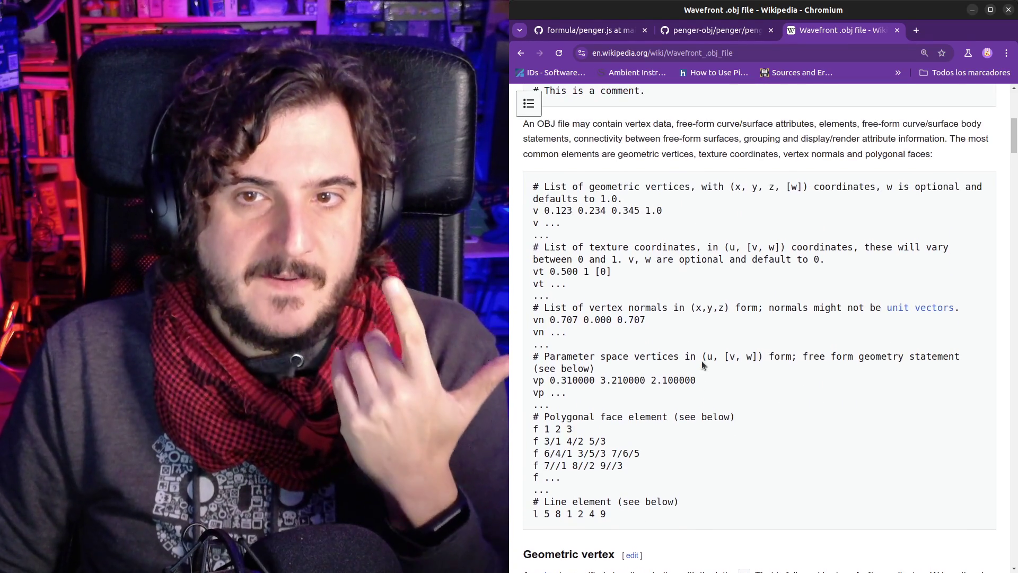
scroll(701, 361, "down", 1)
scroll(701, 364, "down", 5)
scroll(698, 369, "down", 2)
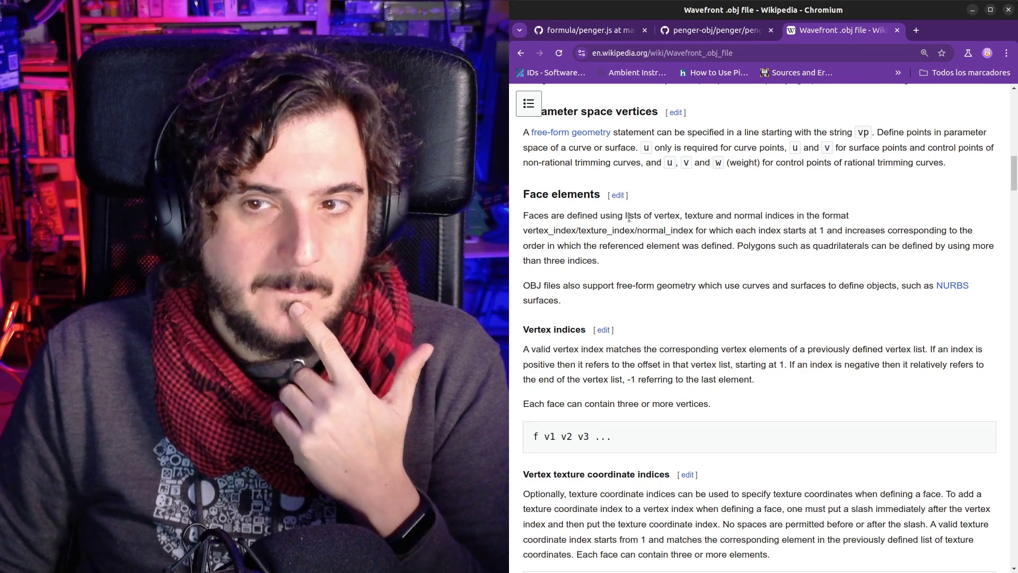
left_click_drag(534, 215, 841, 213)
left_click(837, 213)
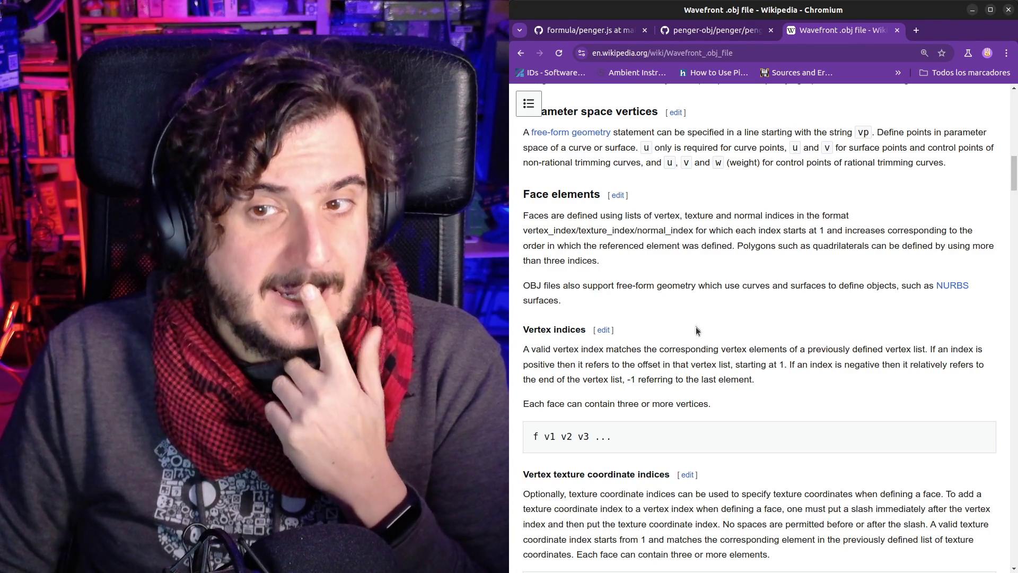
Highlight the note that vertex indices start at 1 and the vertex_index/texture_index format
scroll(695, 325, "down", 3)
left_click_drag(656, 302, 811, 293)
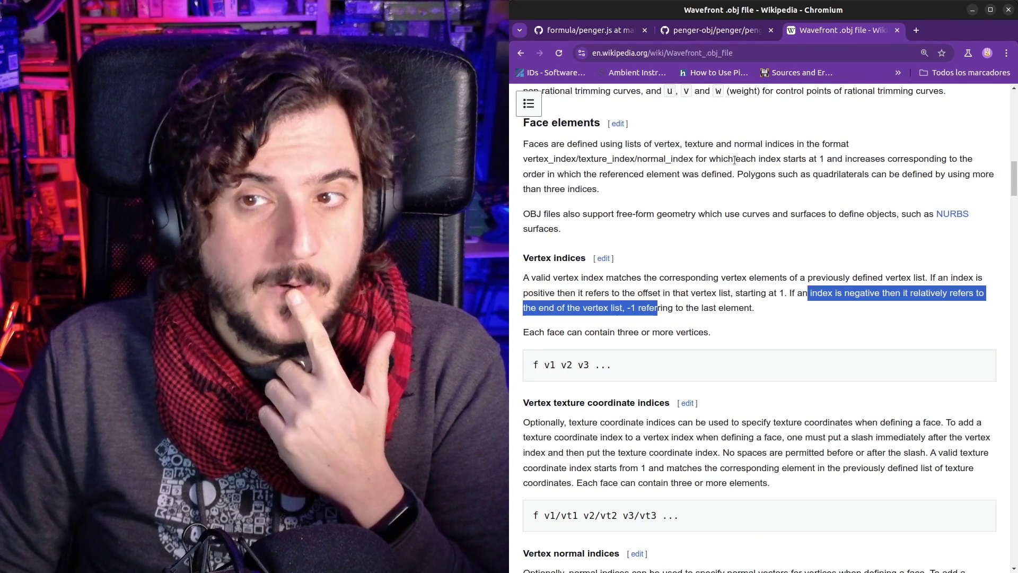
left_click_drag(735, 159, 793, 174)
left_click(737, 282)
left_click_drag(688, 292, 754, 307)
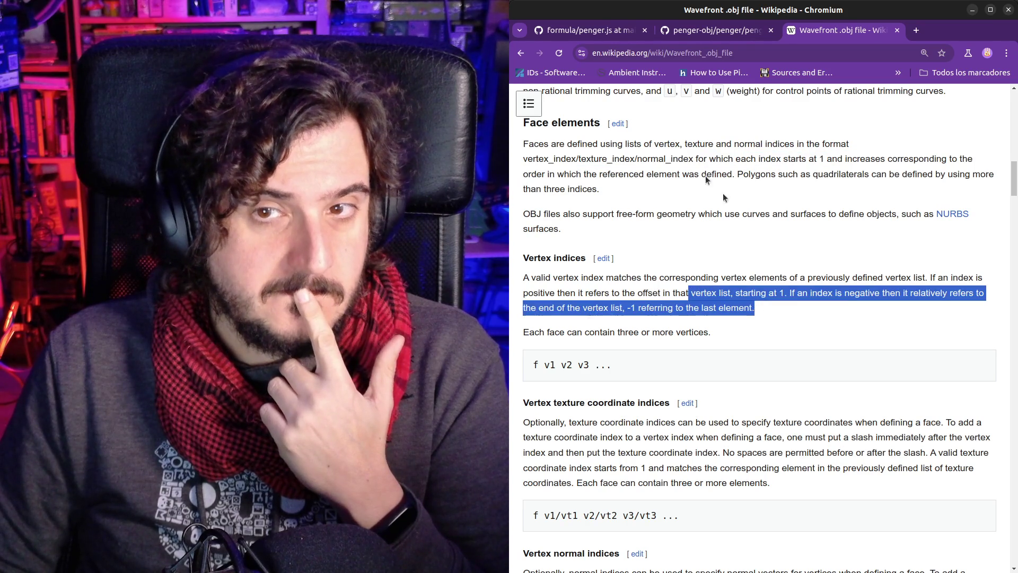
left_click_drag(553, 159, 643, 159)
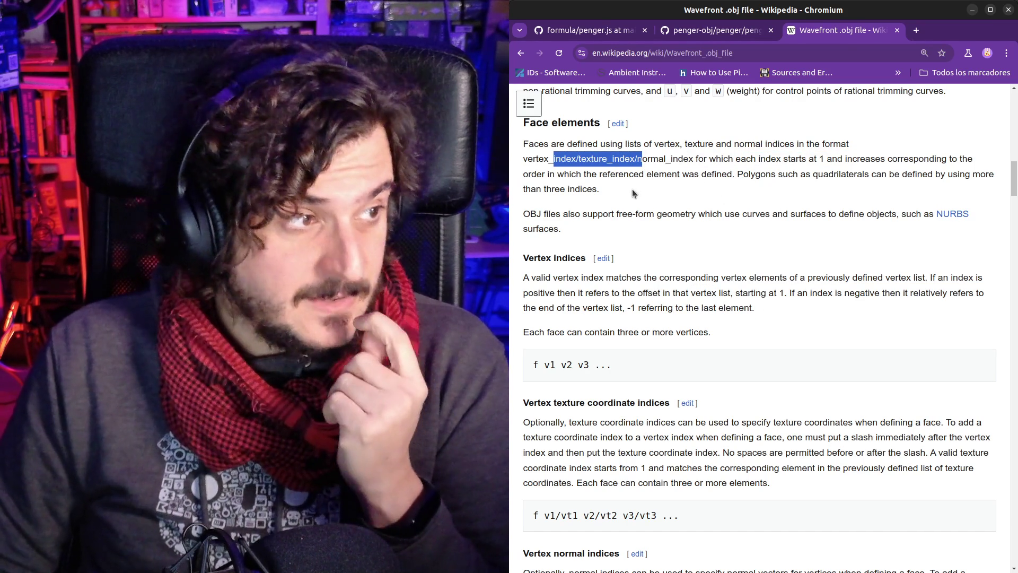
left_click(697, 33)
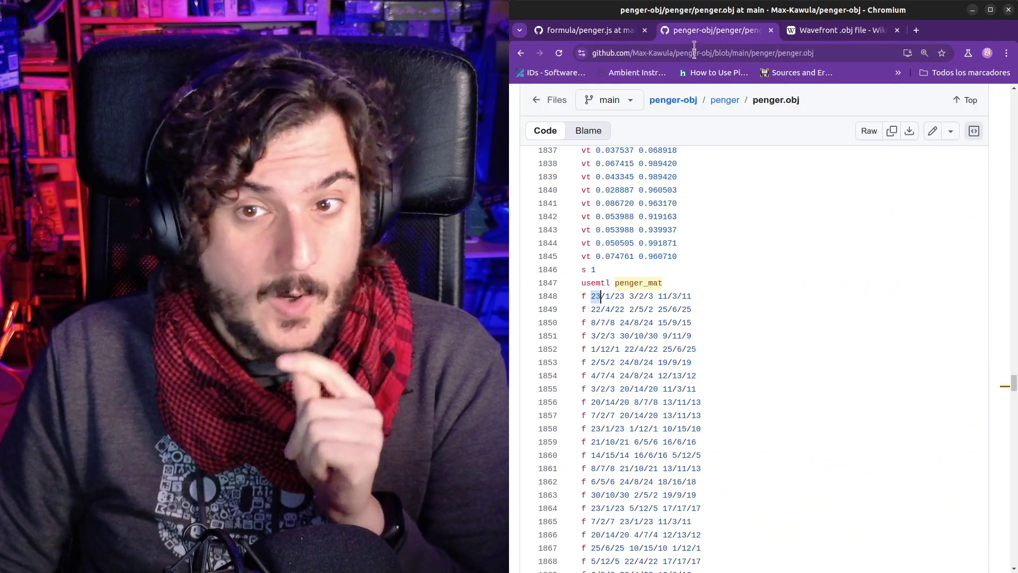
Match penger.obj's face 23/3/11 against fs face [22, 2, 10], selecting indices 2 and 10
left_click_drag(596, 296, 634, 324)
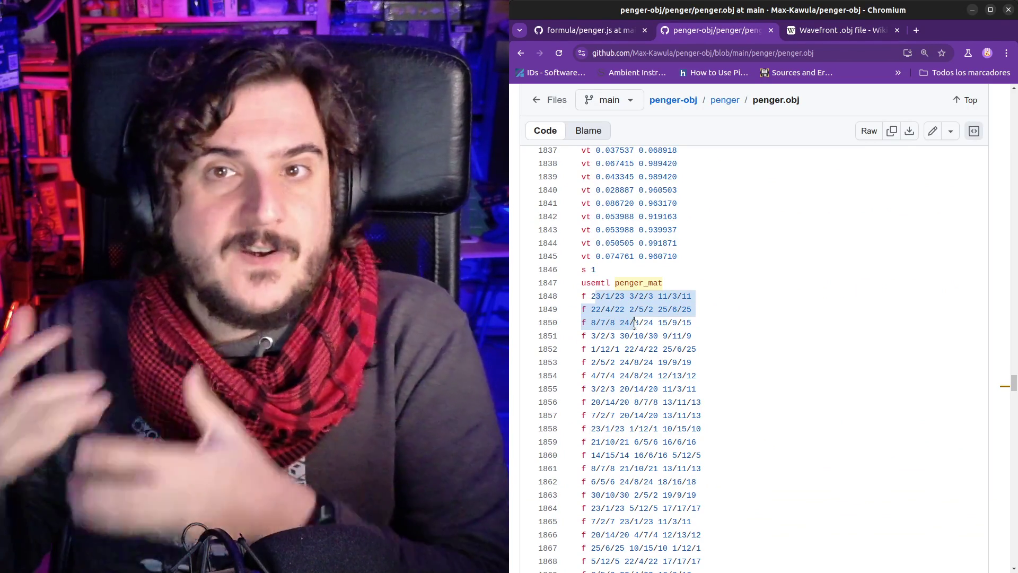
left_click(635, 324)
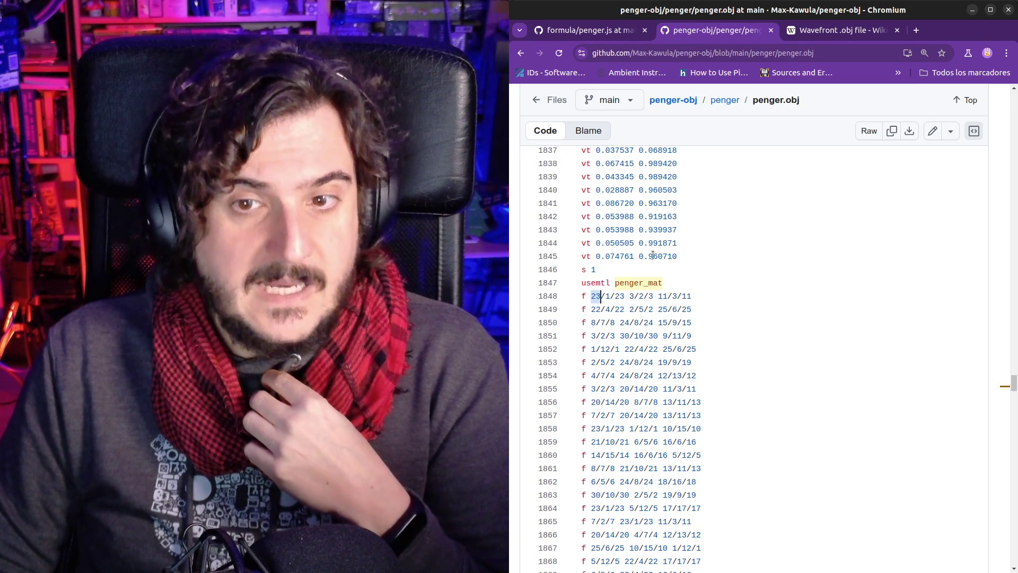
left_click(589, 296)
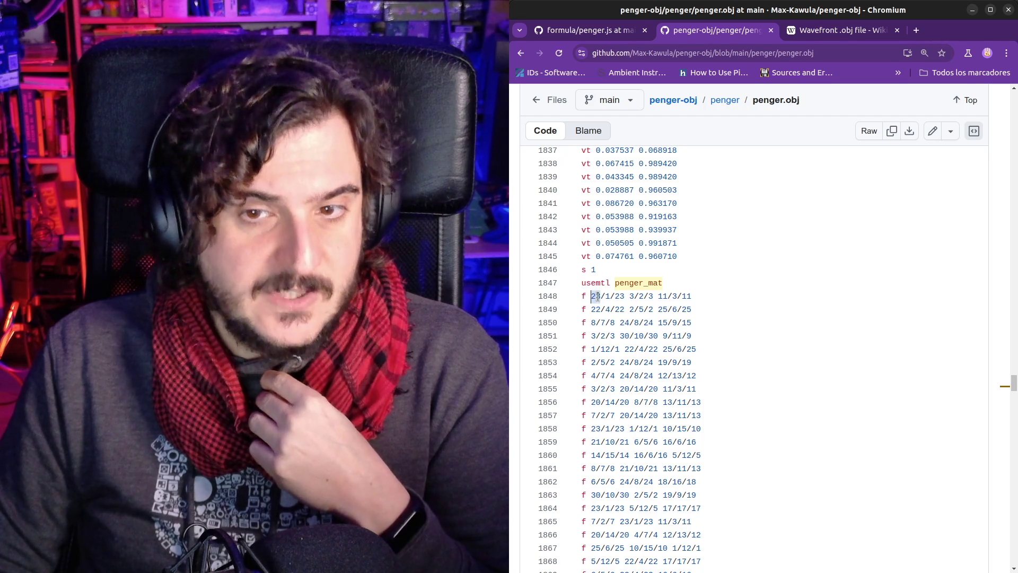
left_click_drag(659, 296, 667, 296)
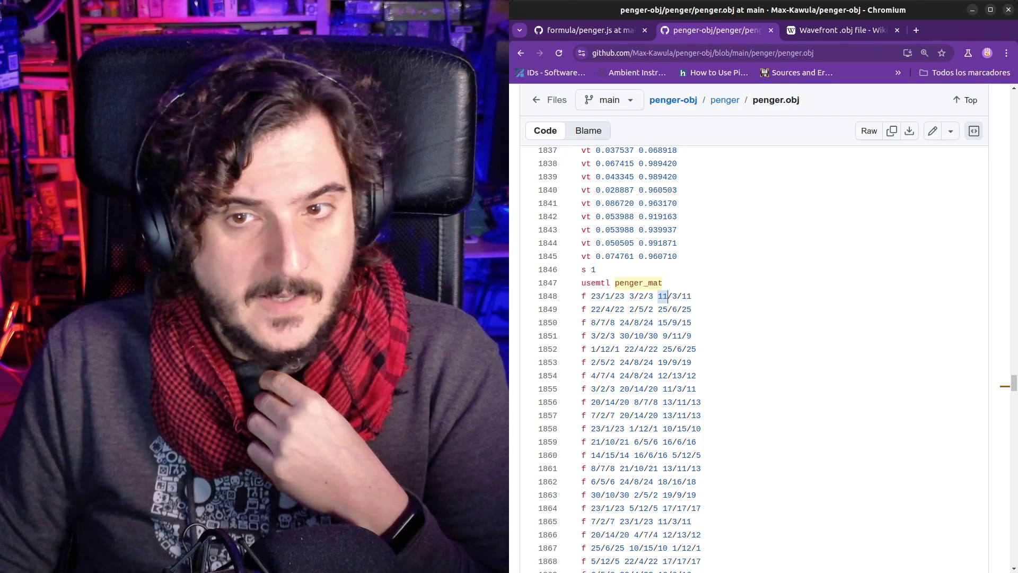
key("alt+Tab")
left_click(560, 232)
double_click(574, 232)
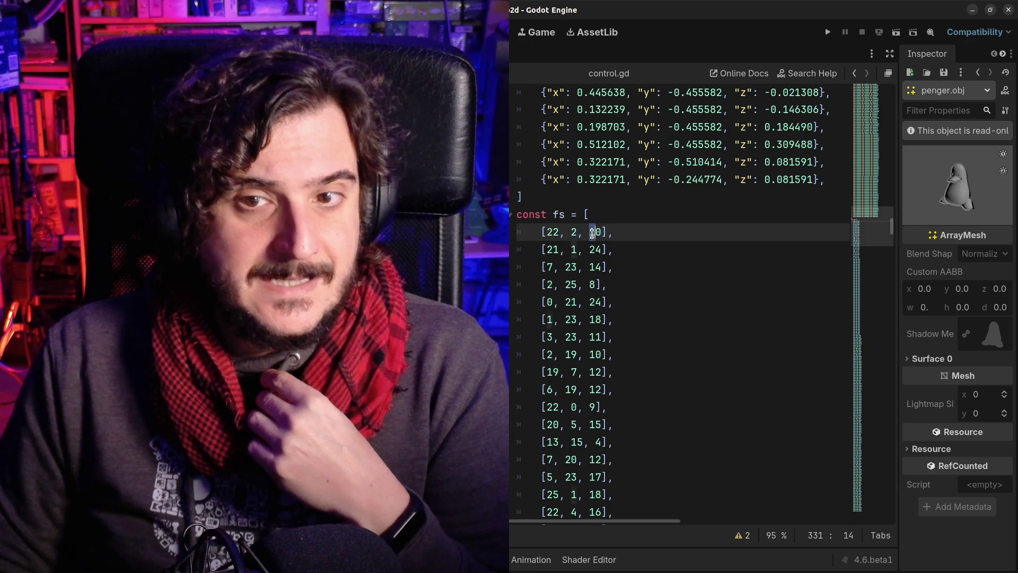
double_click(595, 232)
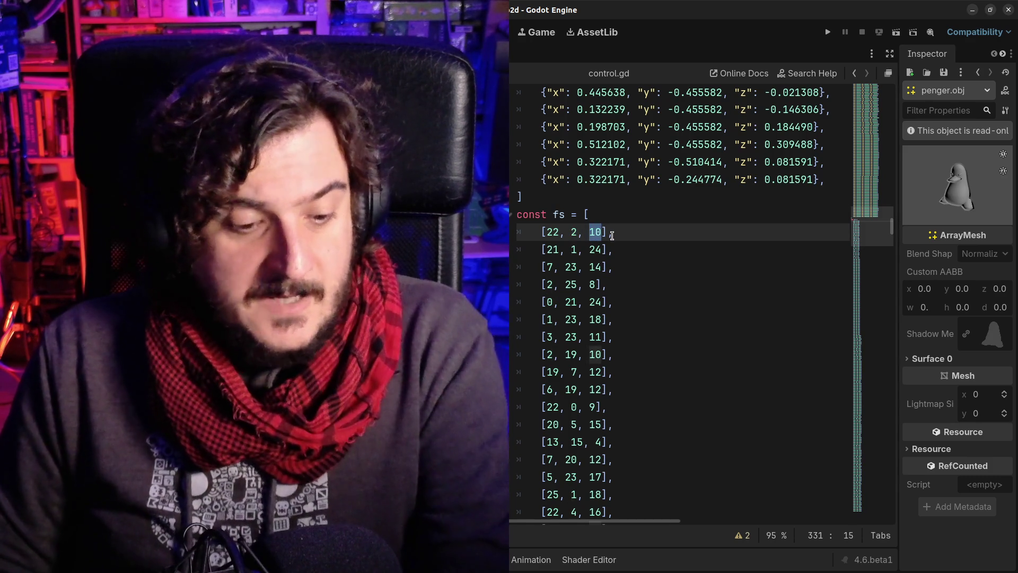
key("alt+Tab")
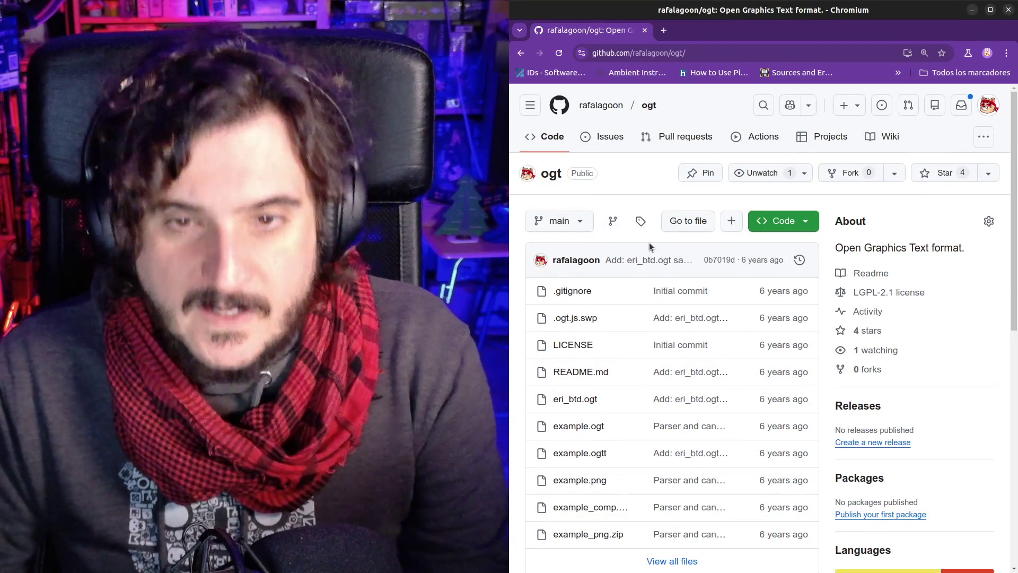
Skim the ogt repository README, then open example.ogt and mark its colour rows
scroll(678, 276, "down", 5)
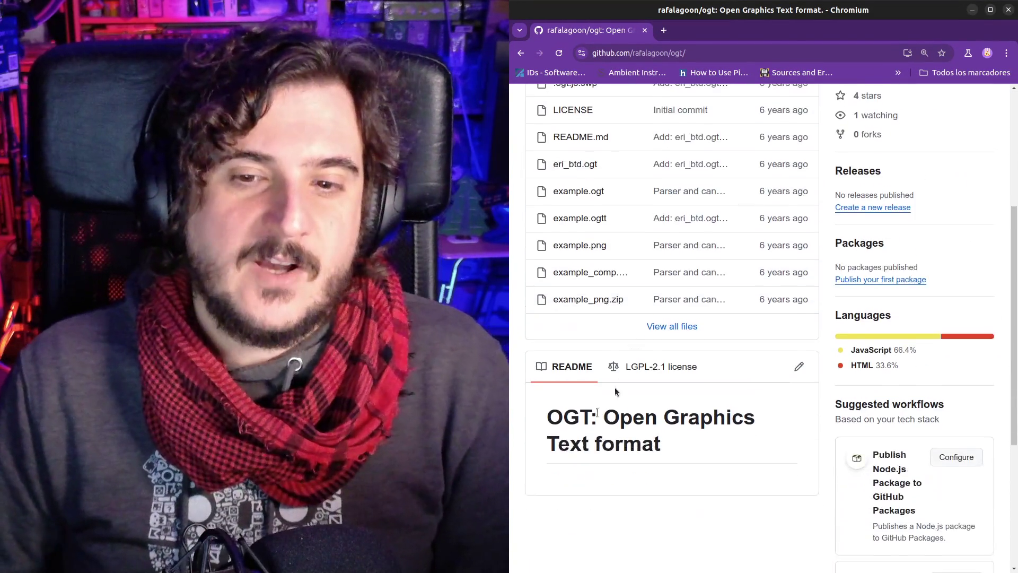
left_click_drag(564, 386, 644, 379)
left_click(644, 428)
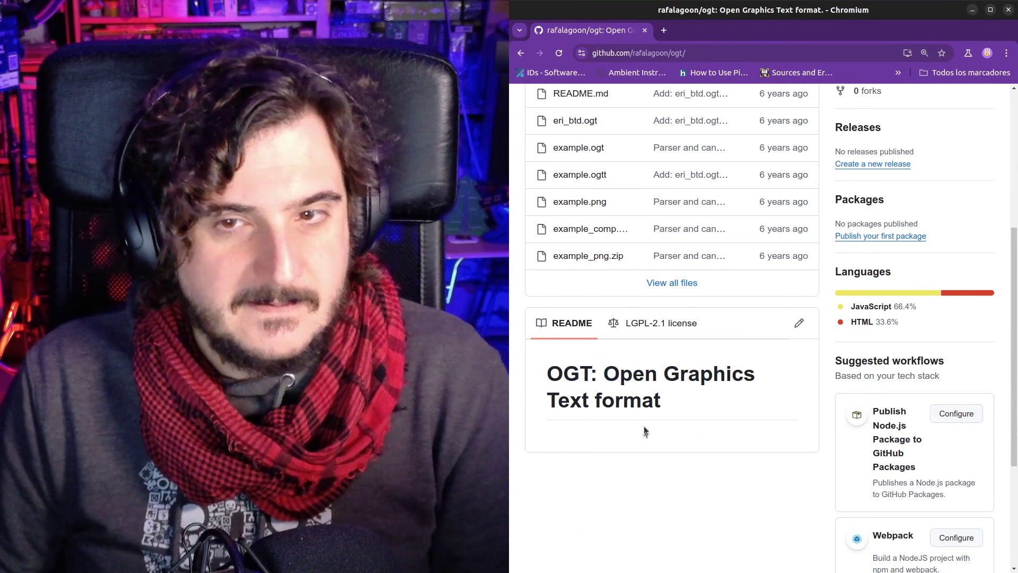
scroll(668, 467, "up", 3)
scroll(676, 520, "up", 1)
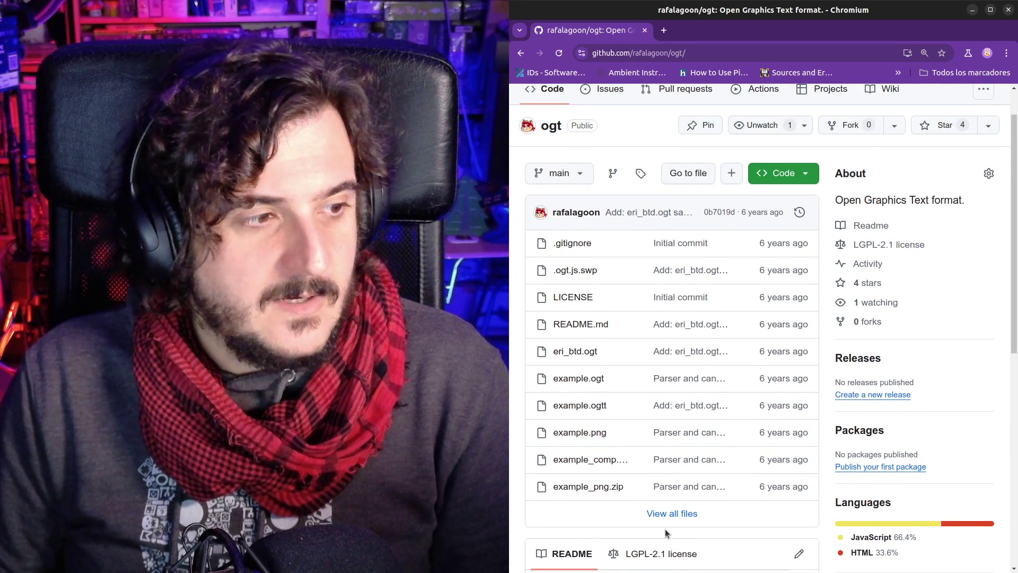
scroll(665, 528, "down", 1)
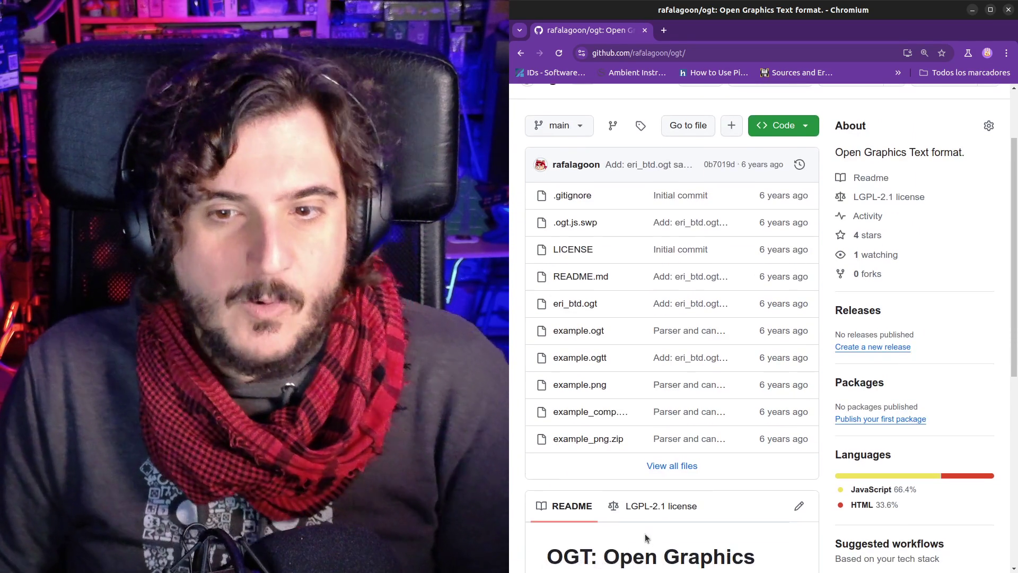
left_click(590, 332)
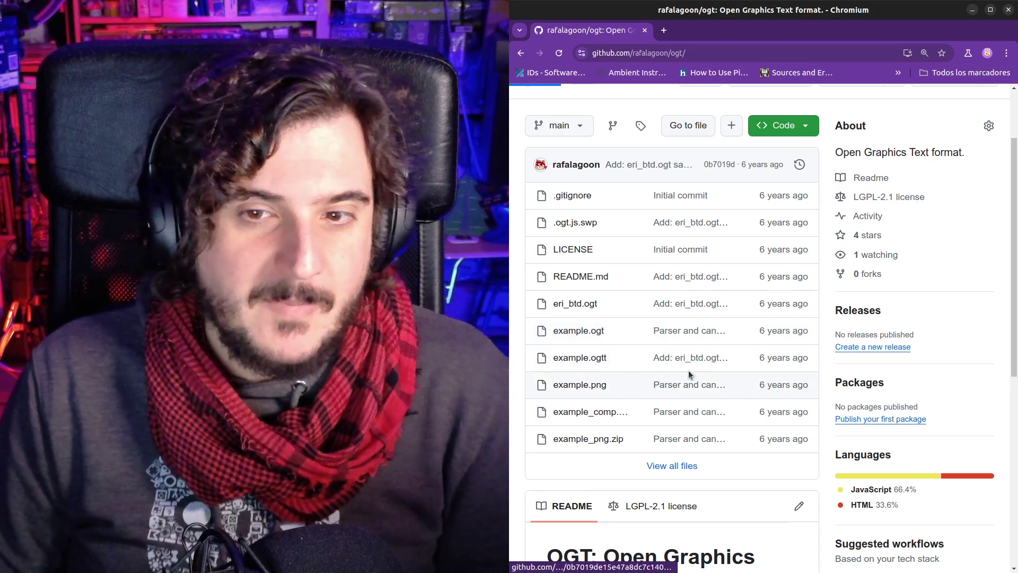
left_click_drag(639, 323, 777, 431)
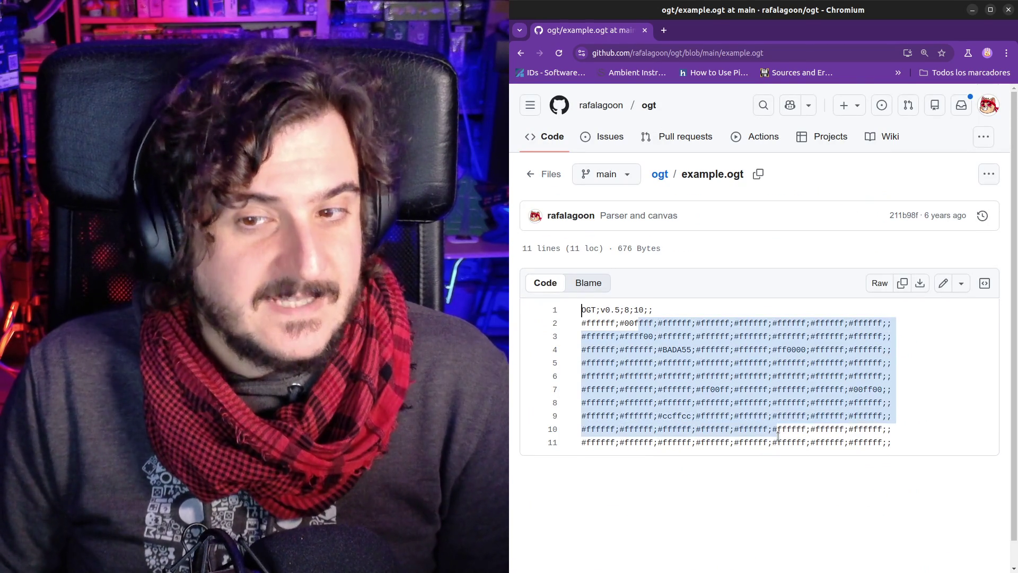
left_click(806, 442)
left_click_drag(603, 312, 909, 443)
left_click(911, 445)
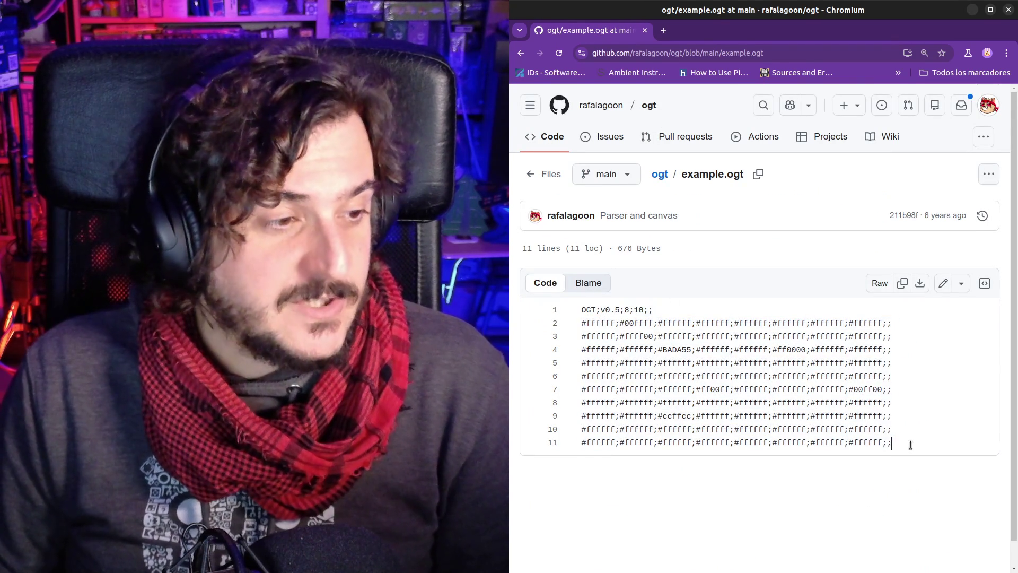
left_click_drag(598, 310, 655, 310)
left_click(655, 310)
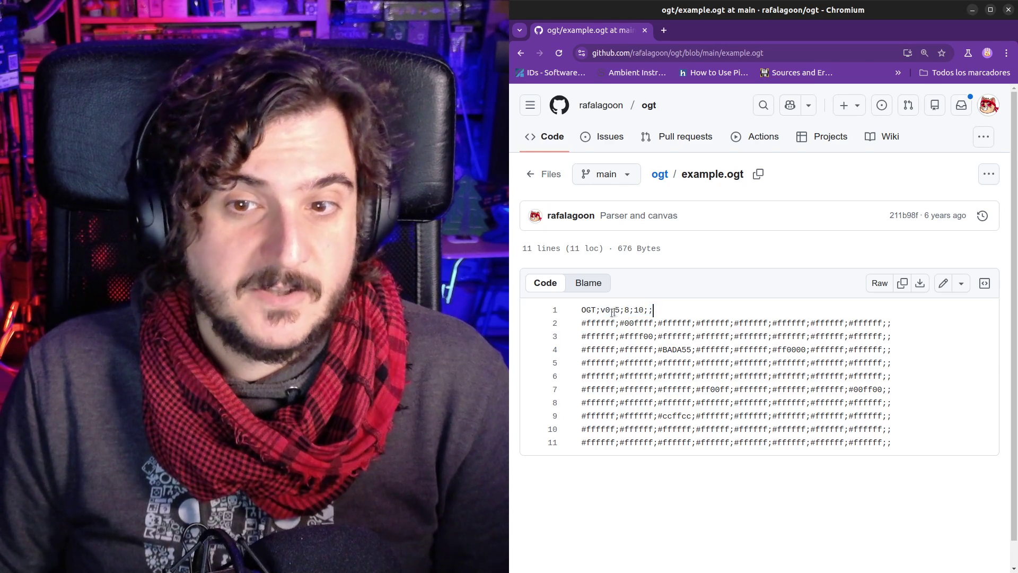
left_click(615, 310)
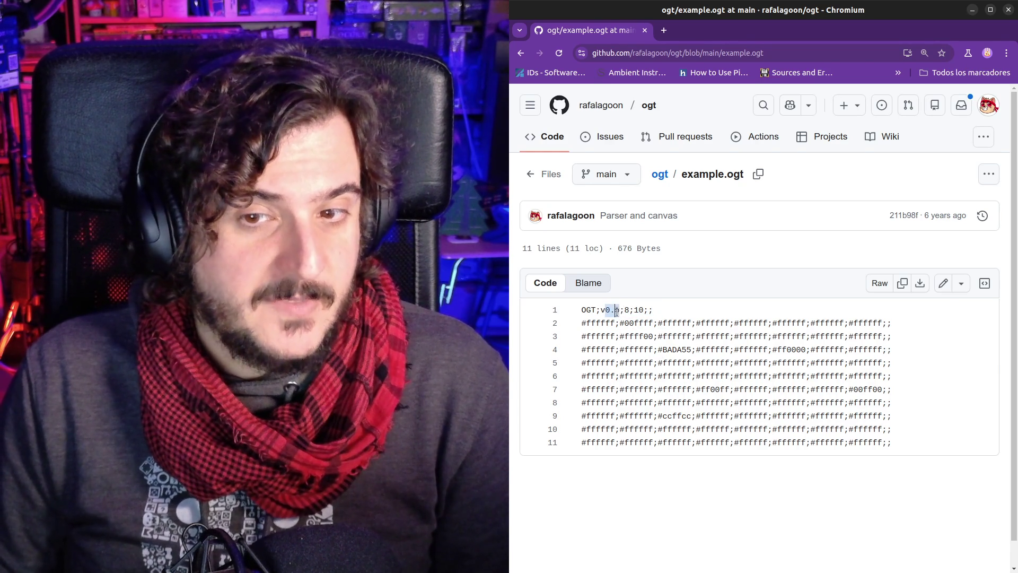
left_click(620, 310)
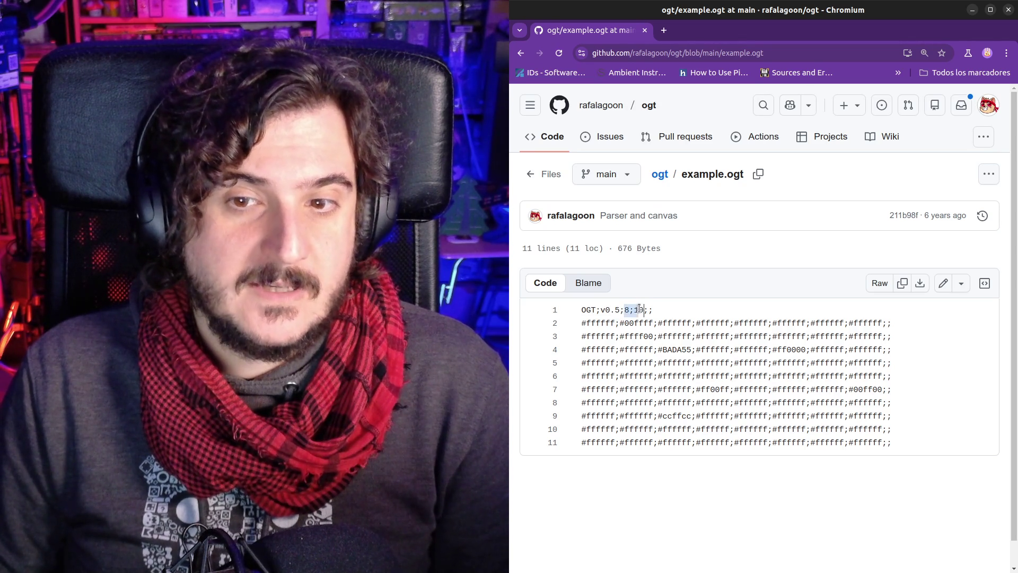
left_click(646, 312)
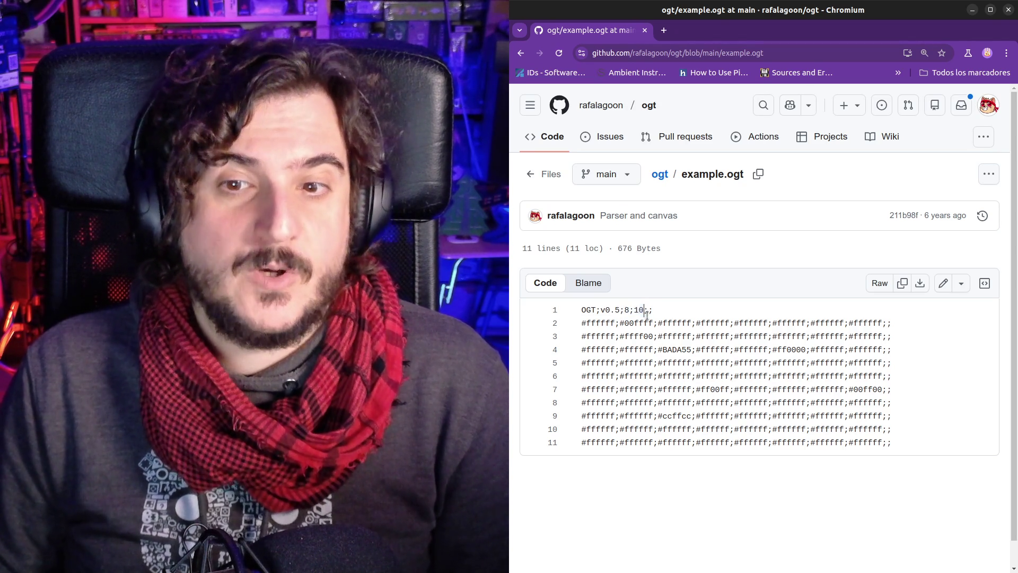
left_click_drag(651, 311, 653, 311)
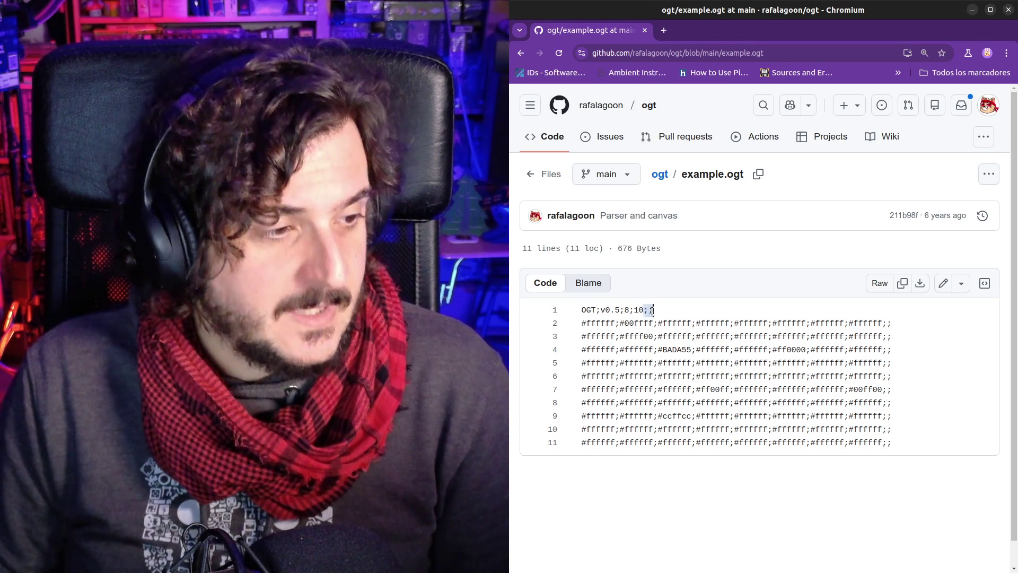
left_click(584, 324)
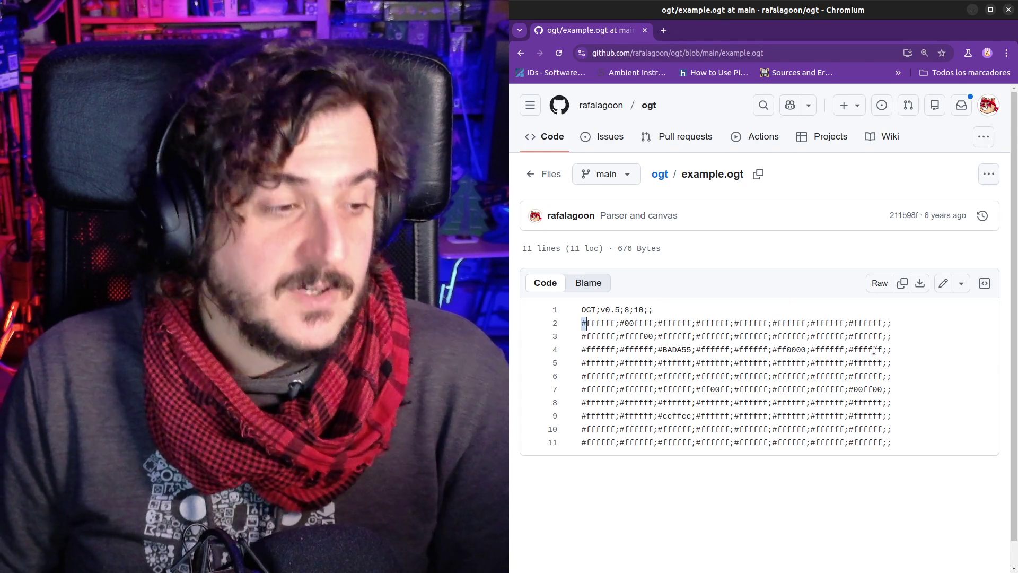
left_click_drag(610, 310, 620, 322)
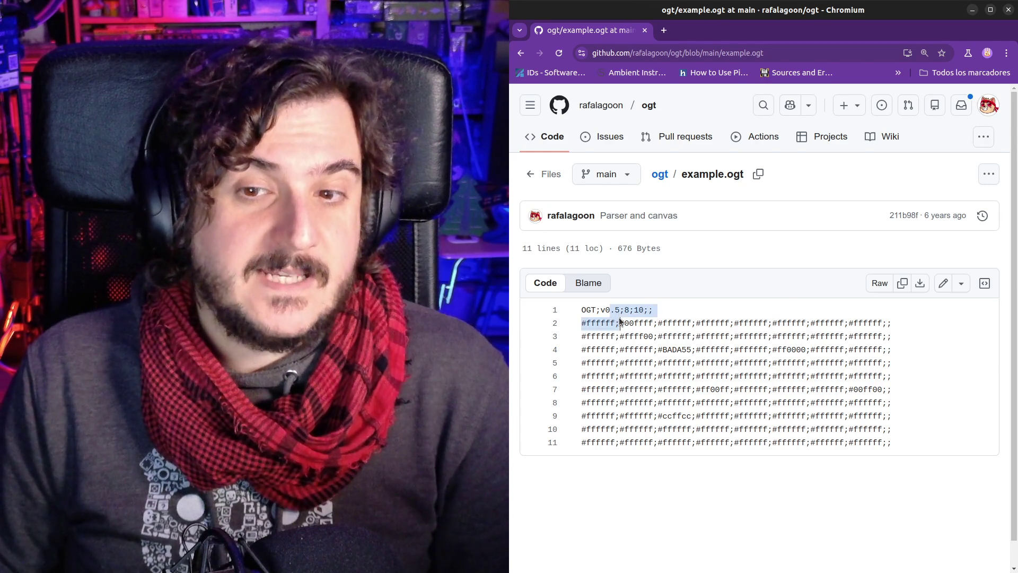
left_click(620, 322)
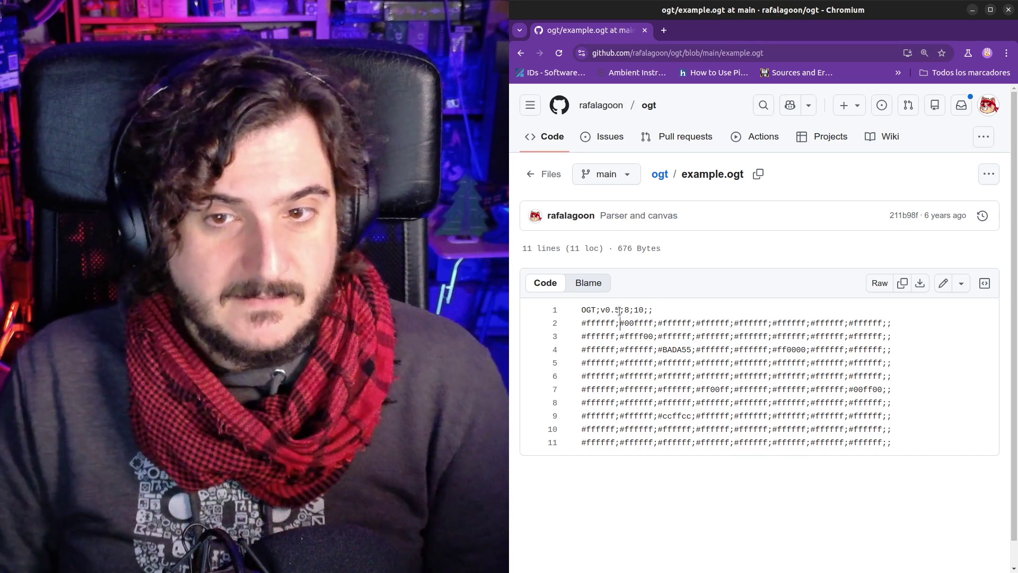
left_click(619, 310)
mouse_move(616, 320)
left_mouse_down()
mouse_move(615, 336)
mouse_move(590, 324)
left_mouse_up()
left_click(614, 336)
left_click(600, 362)
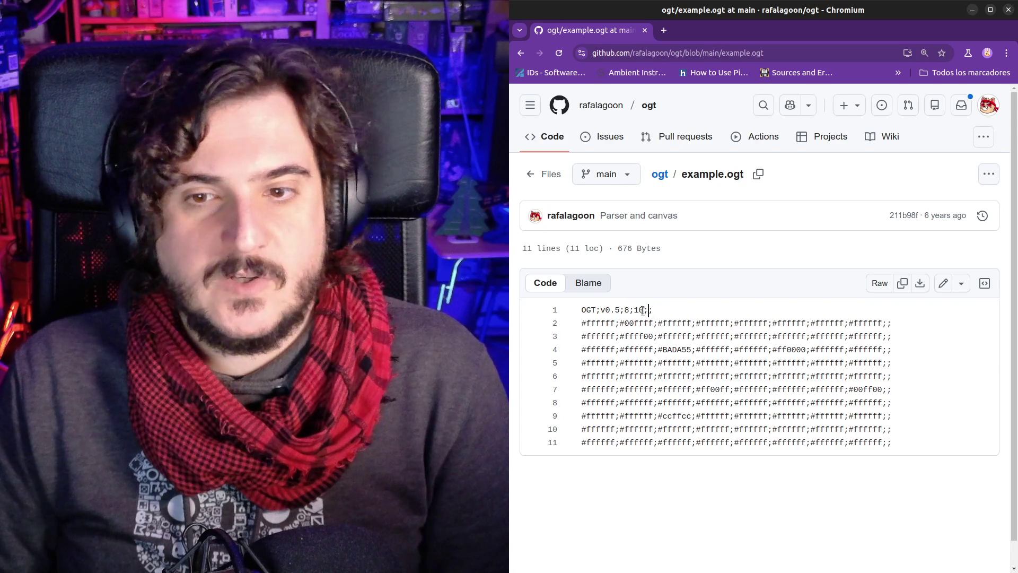
left_click_drag(644, 310, 653, 310)
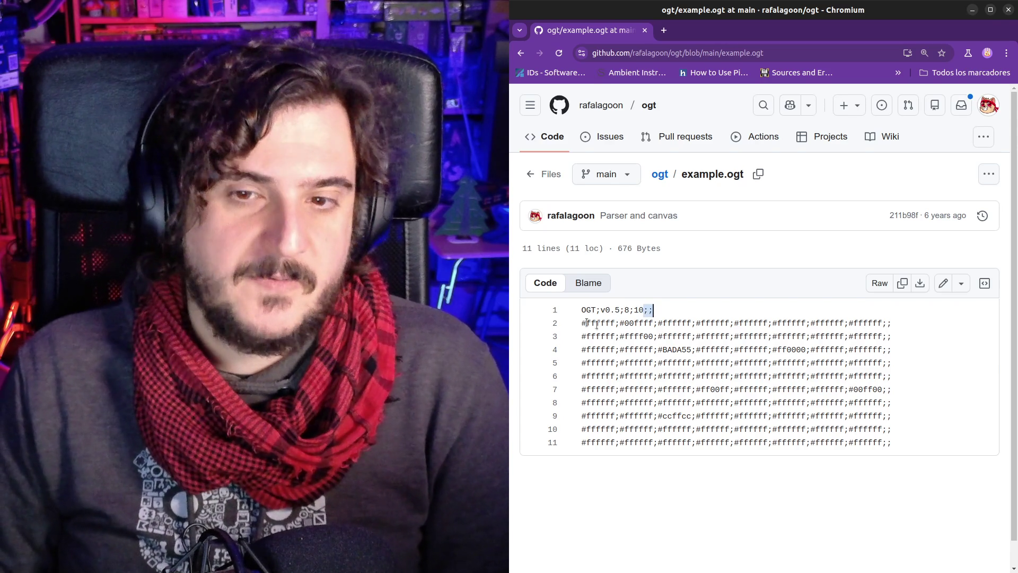
left_click_drag(583, 323, 601, 324)
left_click(610, 323)
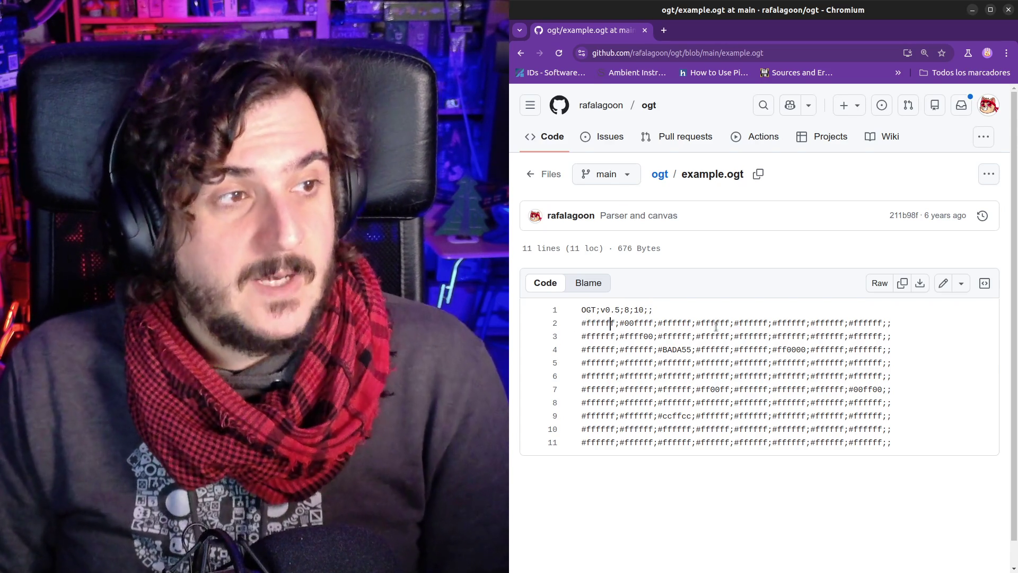
left_click(648, 310)
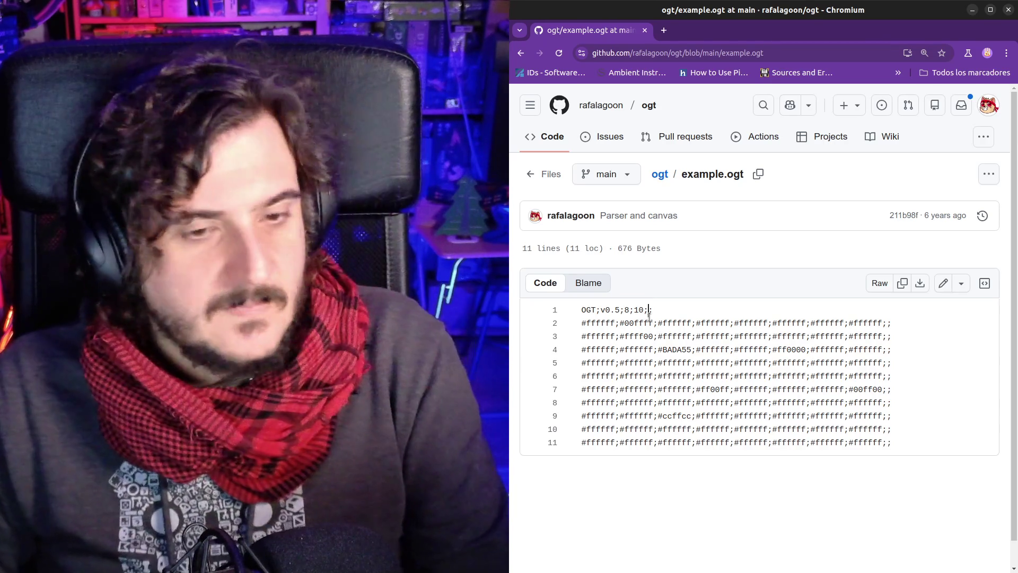
key("ctrl+alt+t")
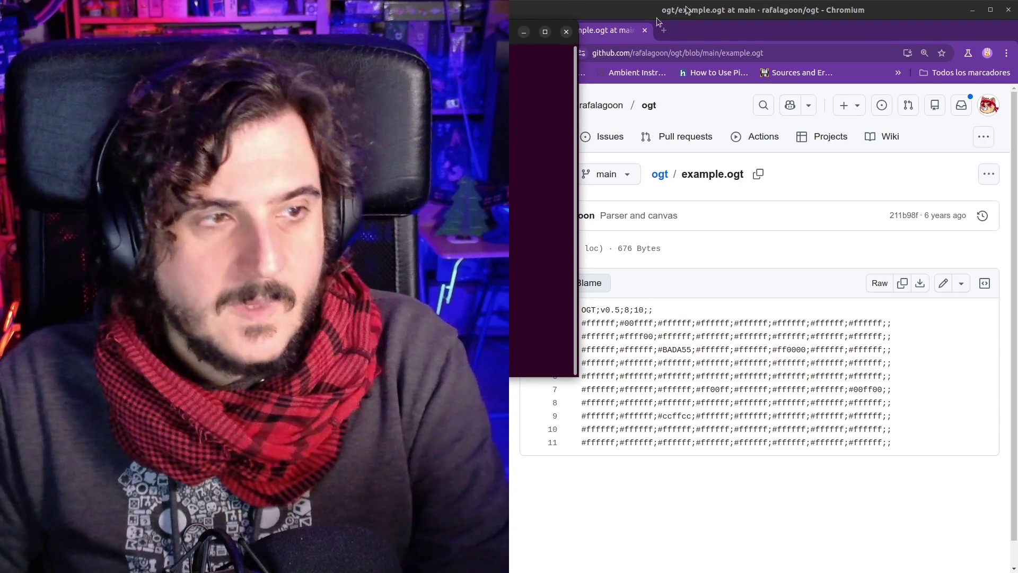
mouse_move(369, 31)
left_mouse_down()
mouse_move(784, 139)
mouse_move(849, 168)
mouse_move(862, 197)
left_mouse_up()
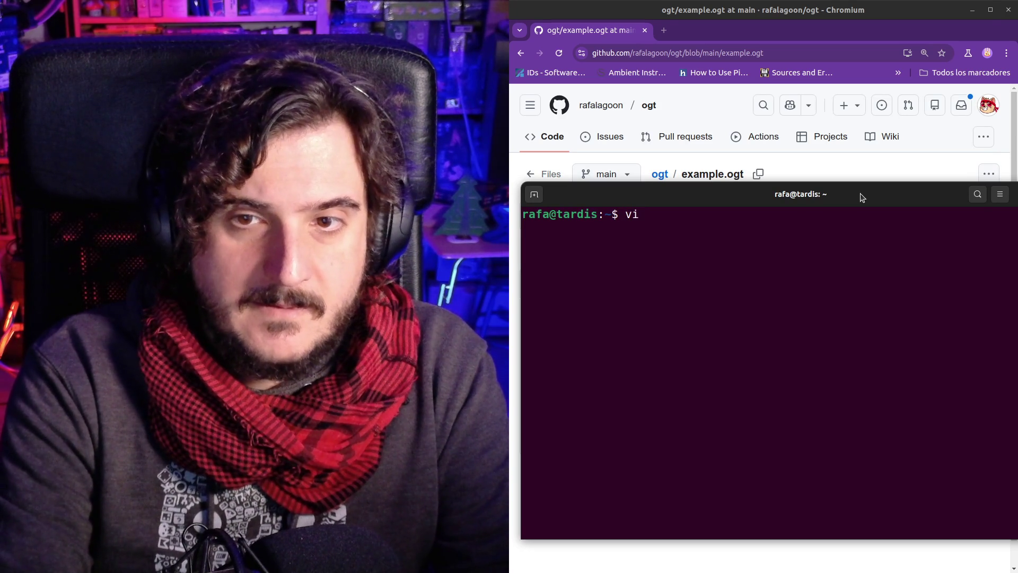
left_click(801, 10)
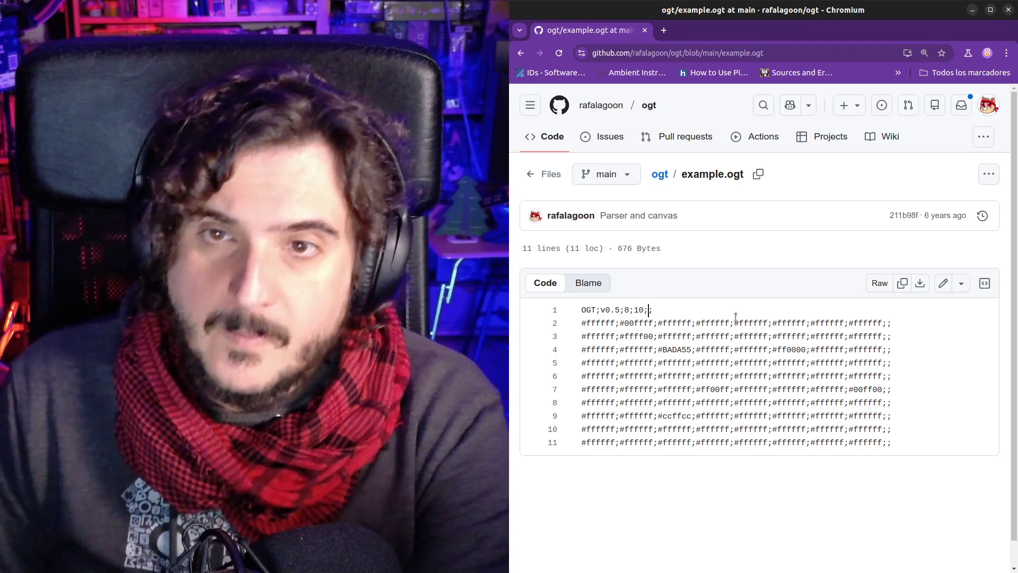
Open an about:blank tab, launch DevTools and inspect the page's body element
key("ctrl+t")
type("about:blank")
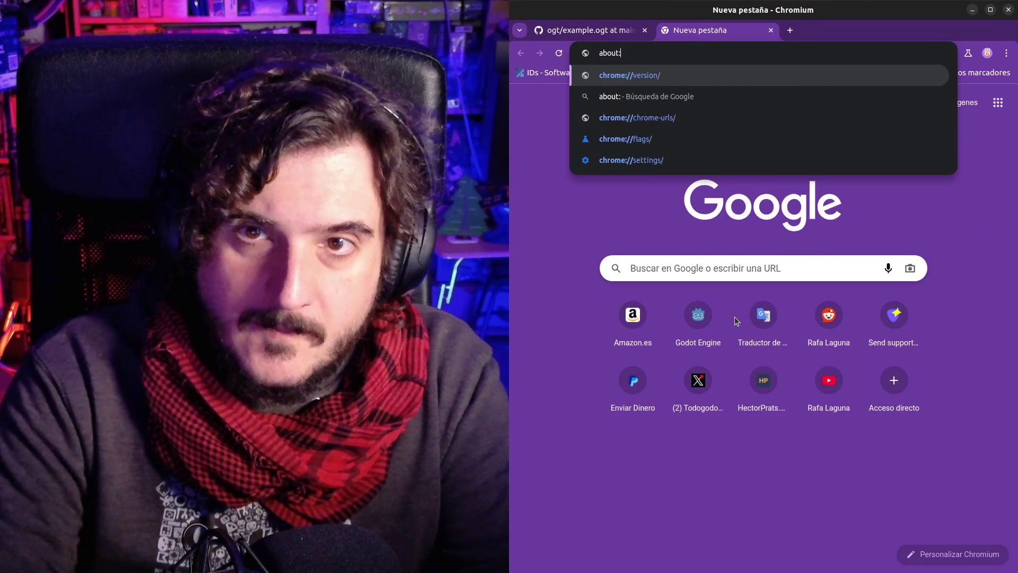
key("Return")
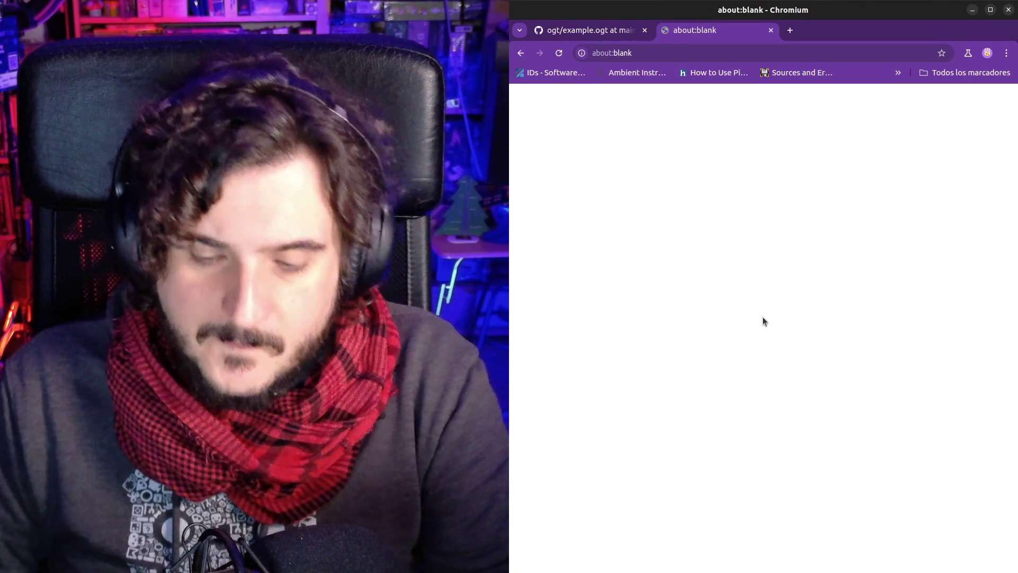
key("ctrl+shift+j")
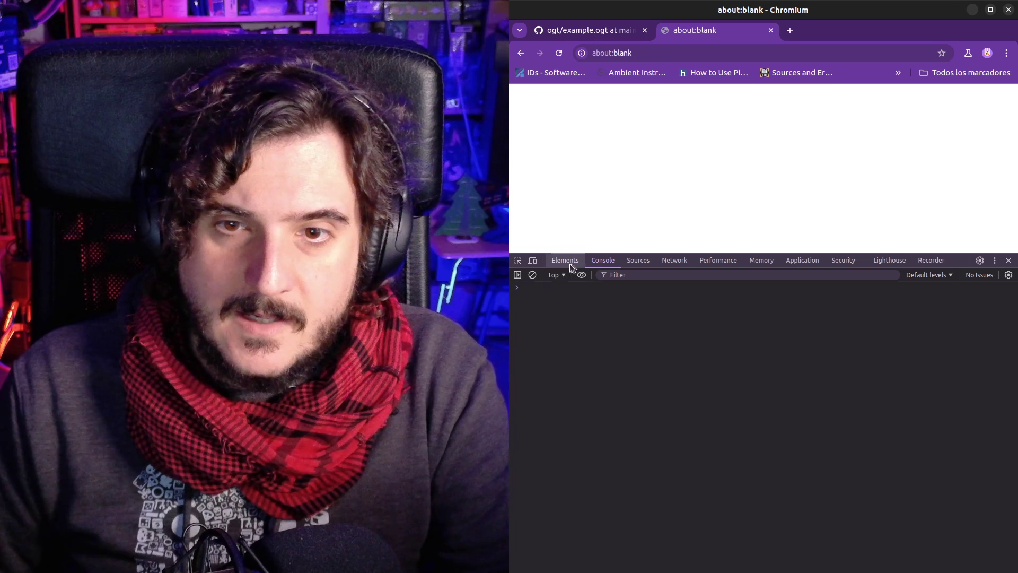
left_click(517, 261)
left_click(631, 236)
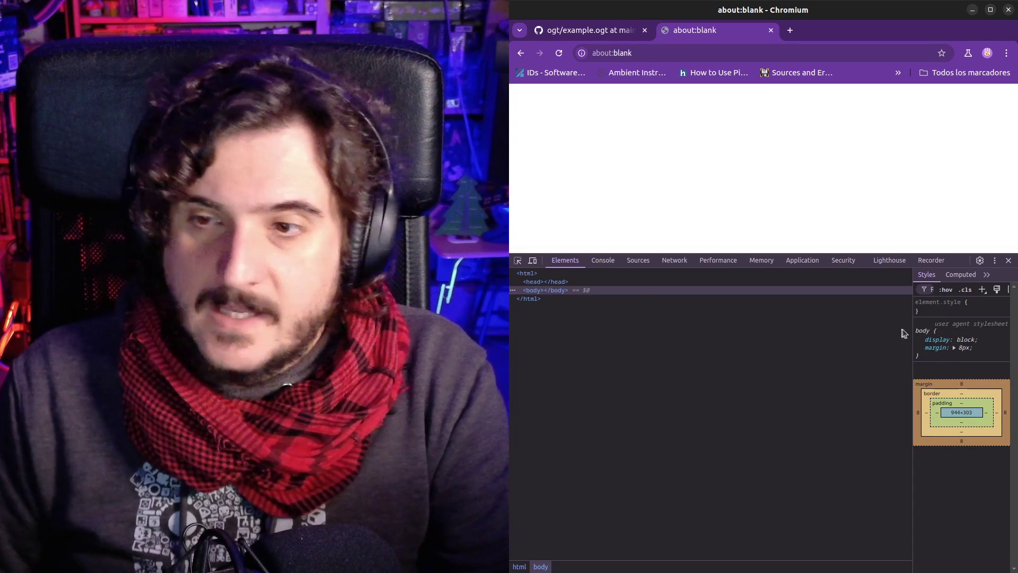
left_click(929, 307)
Add a background-color inline style property to the body element
type("background: ;")
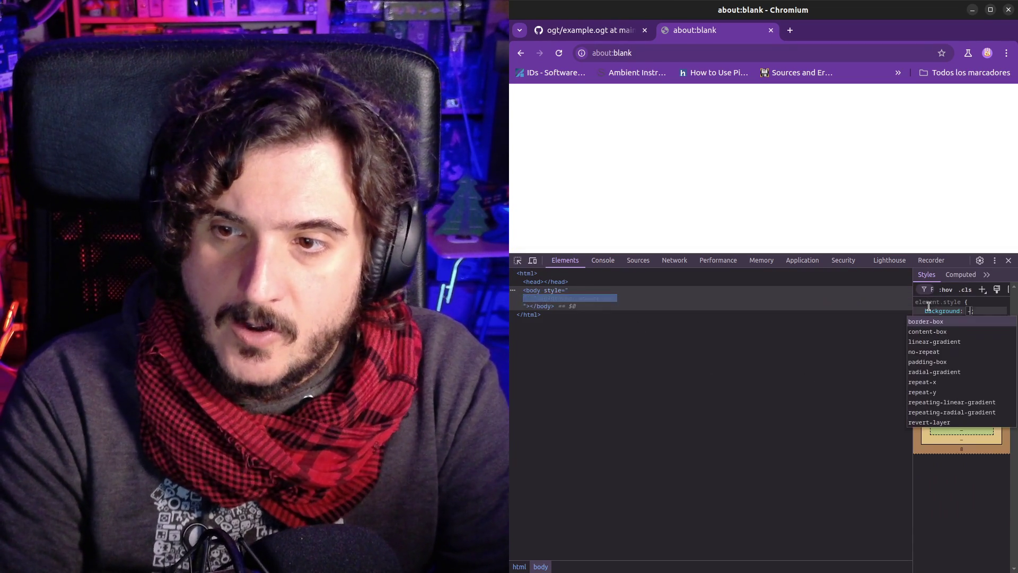
key("shift+Tab")
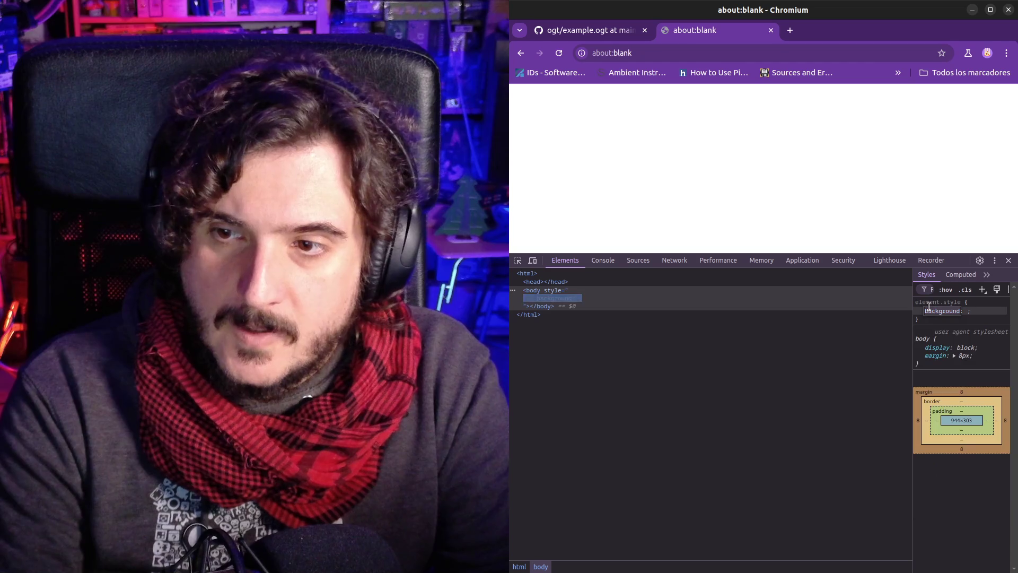
type("-c")
key("Tab")
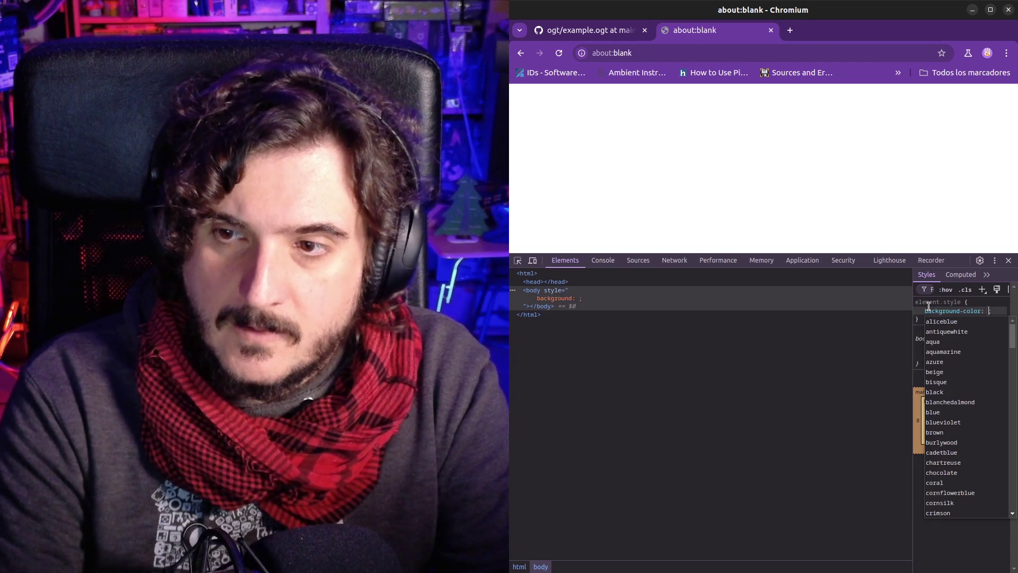
type("red")
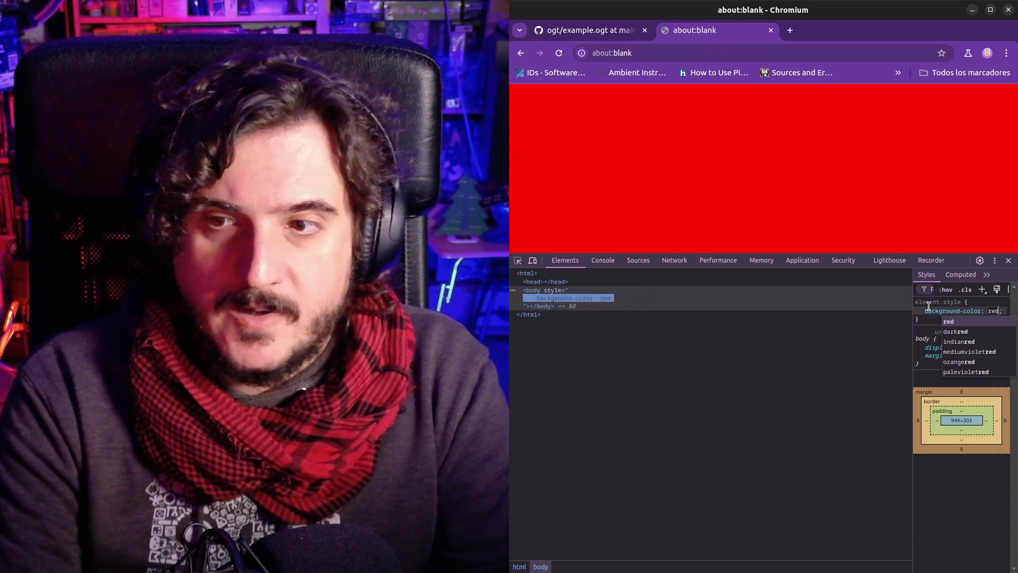
key("BackSpace")
key("BackSpace")
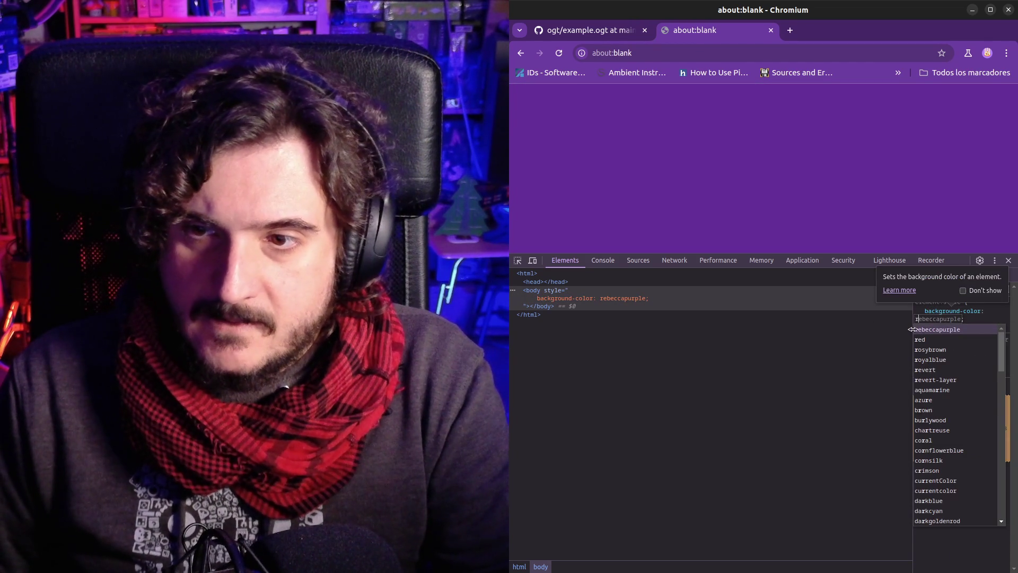
key("ctrl+plus")
key("ctrl+plus")
key("ctrl+plus")
key("ctrl+minus")
key("ctrl+minus")
key("ctrl+minus")
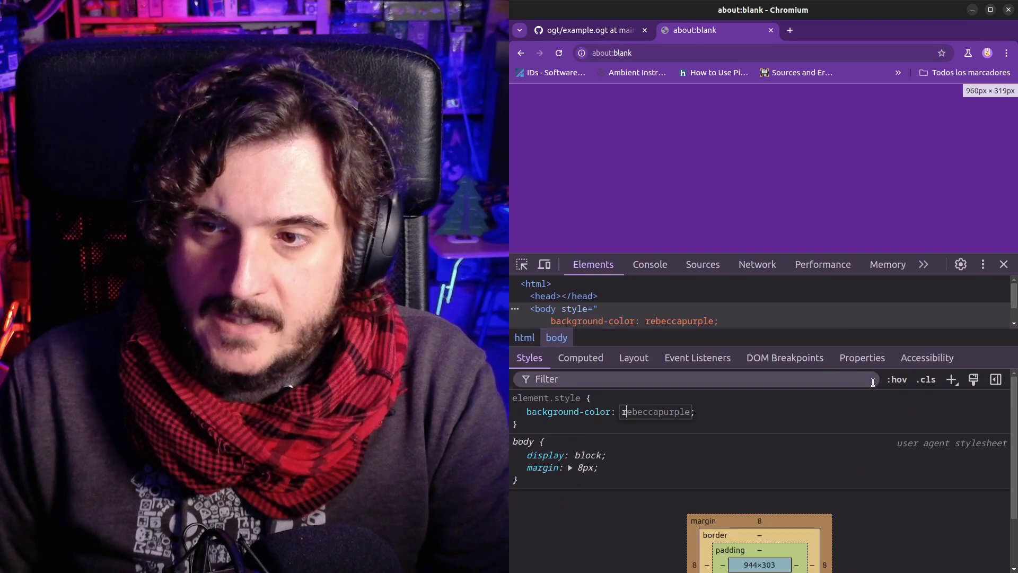
Enlarge the Styles pane and set the body's background-color to #ff0000
left_click_drag(811, 359, 748, 358)
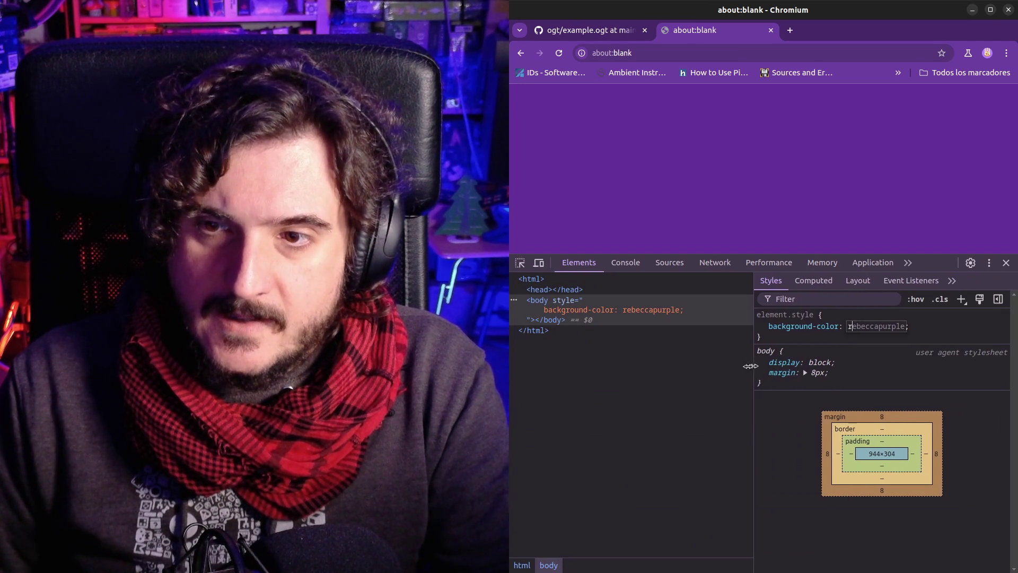
left_click_drag(764, 255, 764, 228)
left_click(873, 297)
type("red")
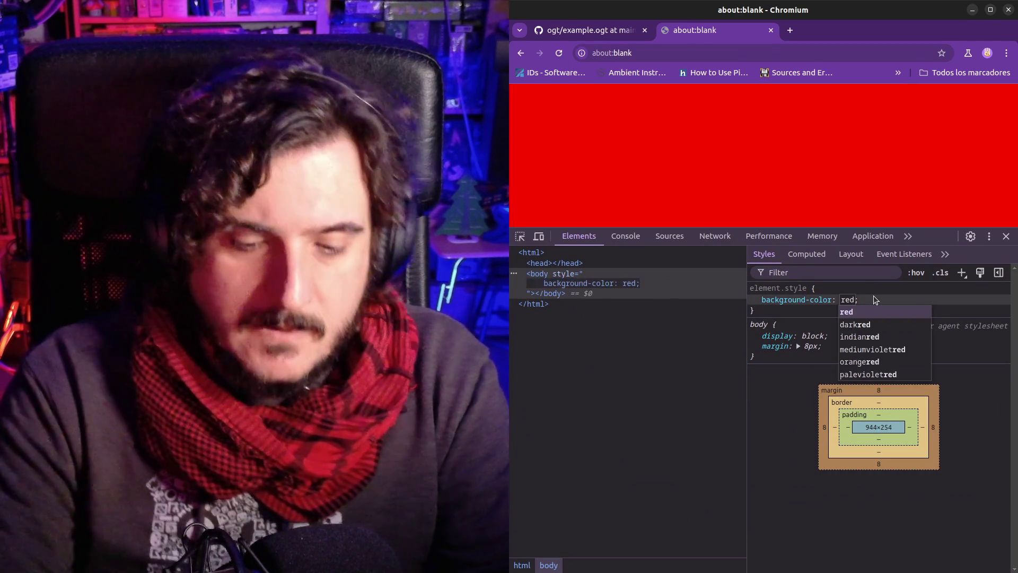
key("BackSpace")
key("BackSpace")
key("BackSpace")
type("#ff0000;")
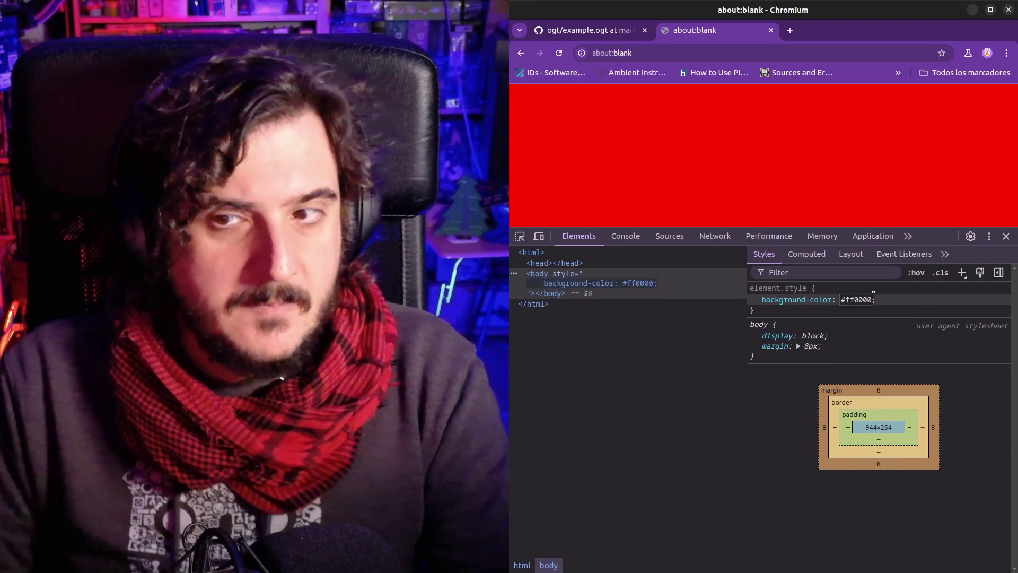
left_click(944, 317)
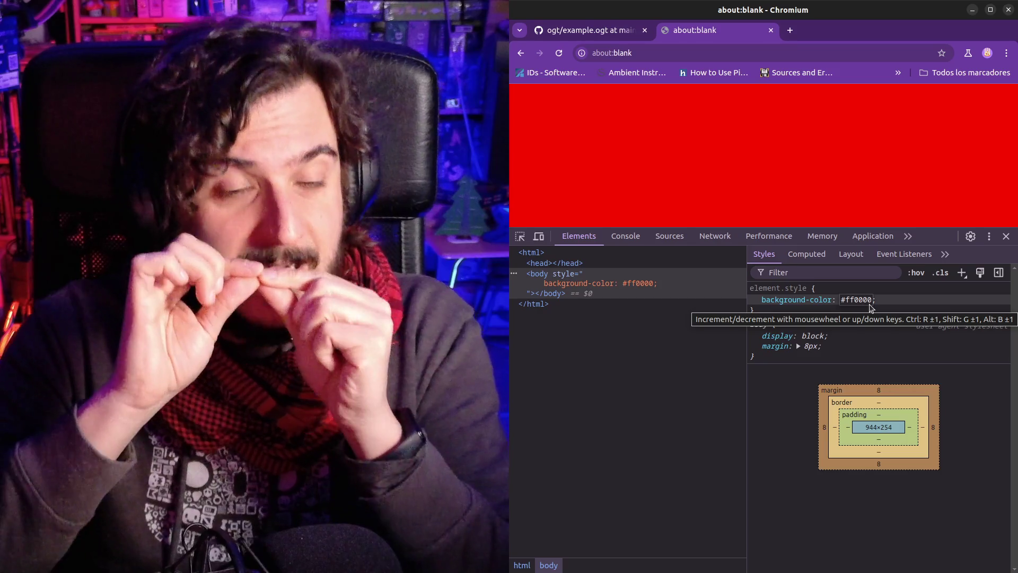
key("Escape")
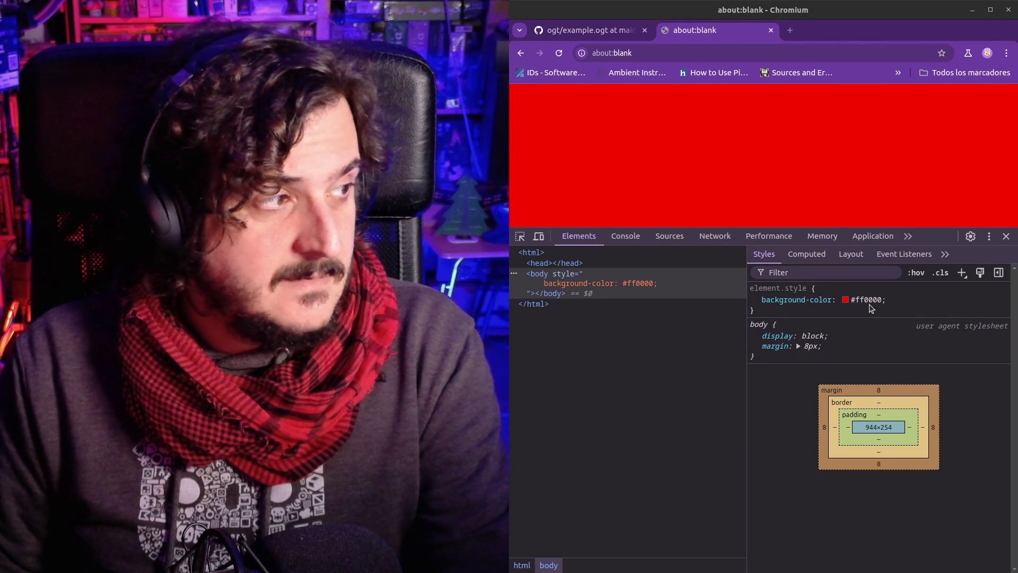
key("alt+Tab")
key("alt+Tab")
left_click(591, 31)
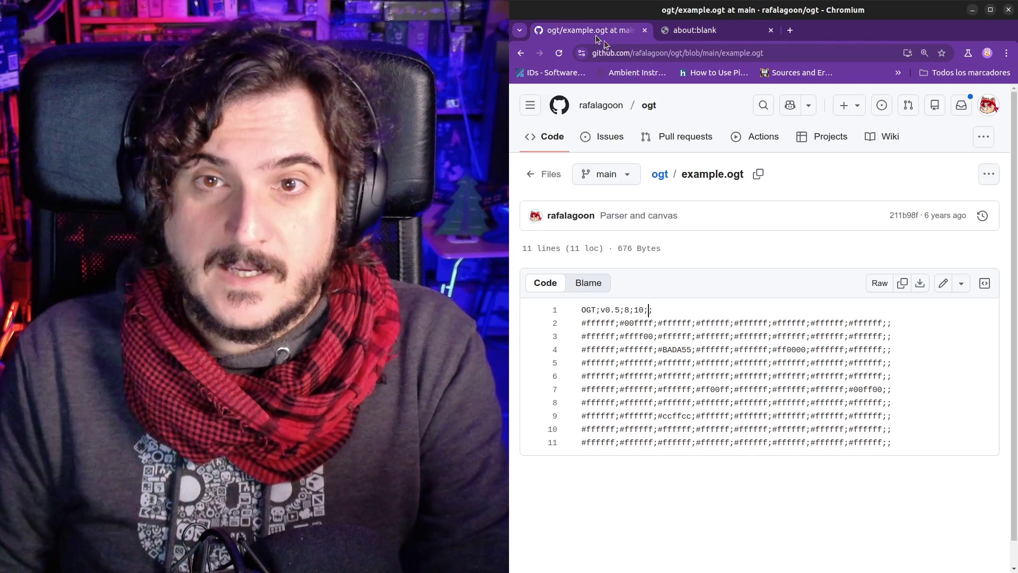
left_click_drag(581, 323, 606, 323)
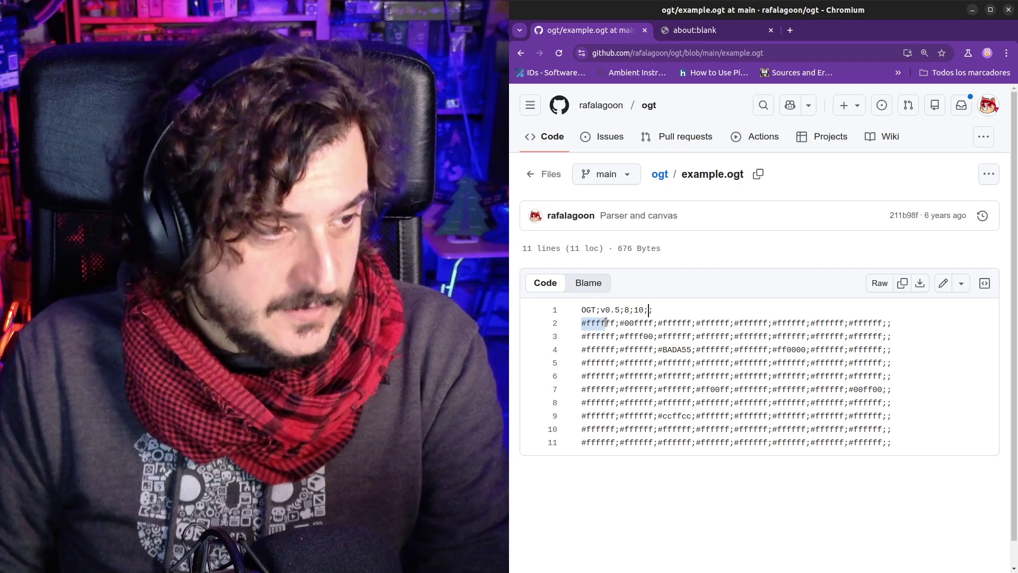
left_click(705, 30)
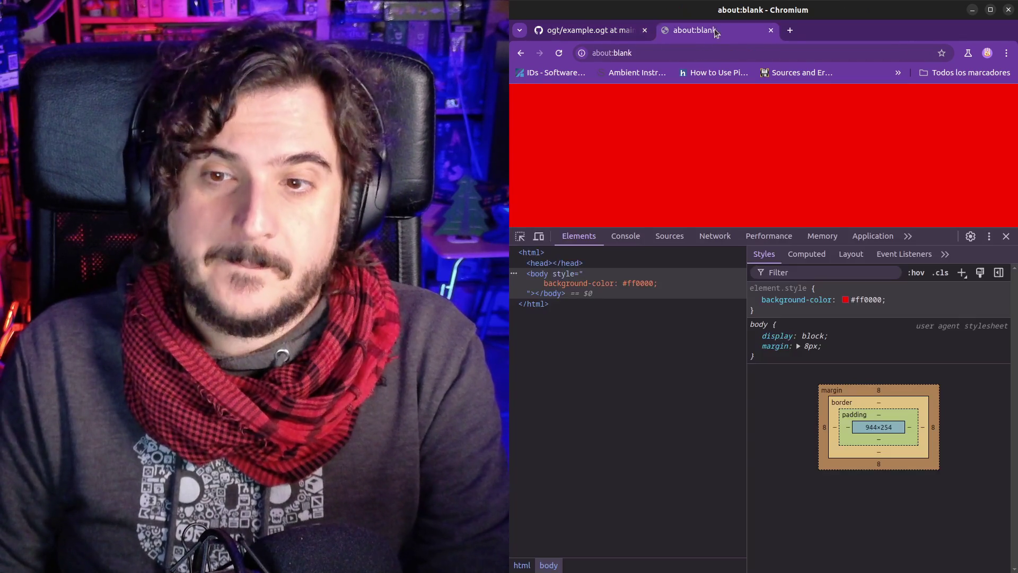
left_click(855, 299)
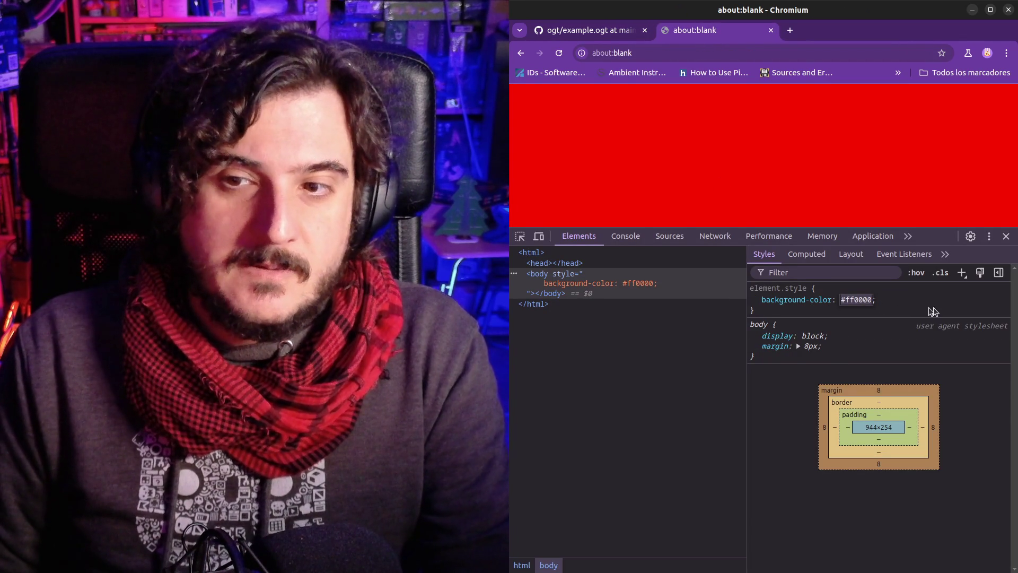
Shorten the colour to #f00 and enlarge the DevTools text and Elements/Styles panes
key("BackSpace")
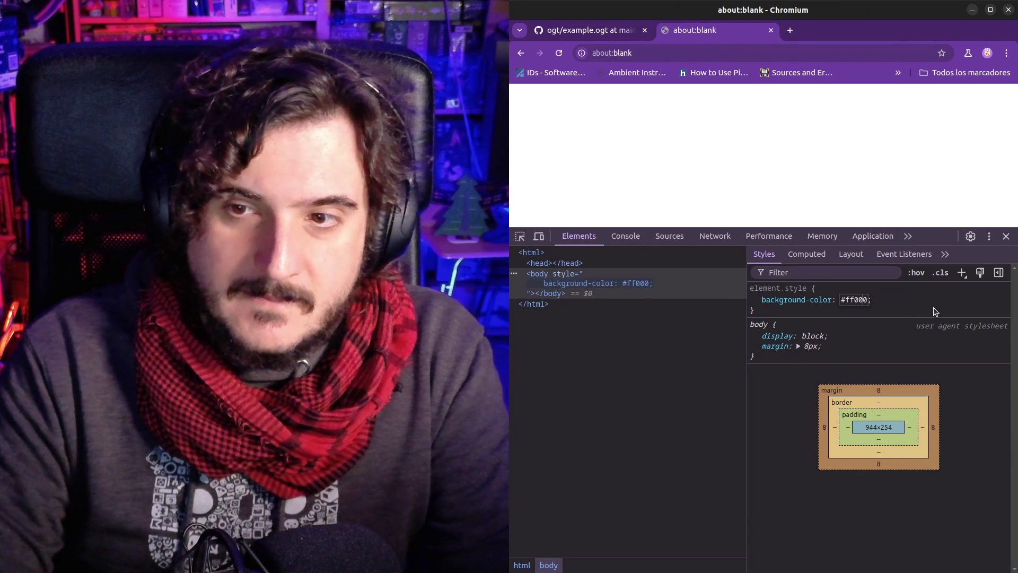
key("BackSpace")
key("BackSpace")
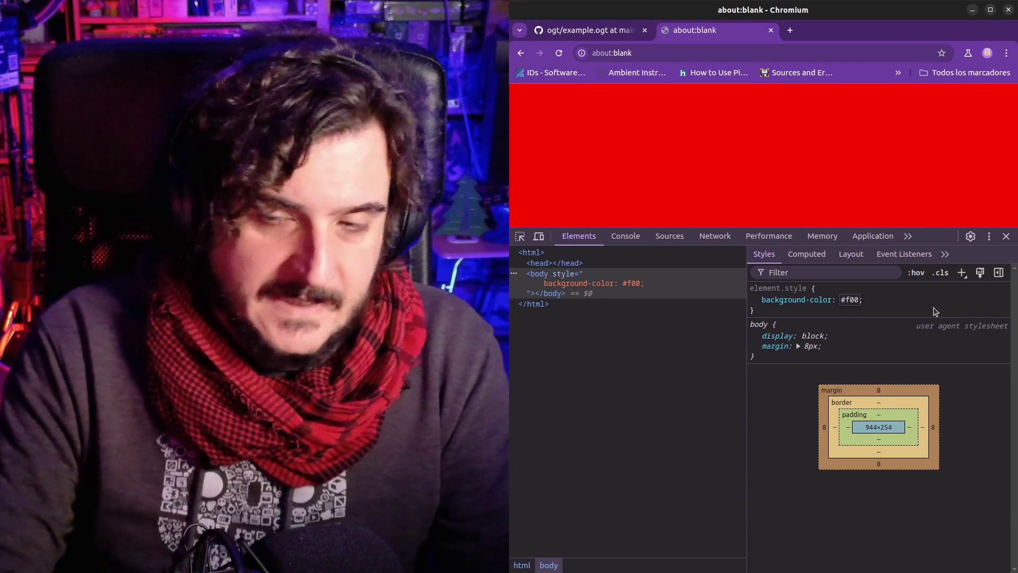
key("ctrl+plus")
key("ctrl+plus")
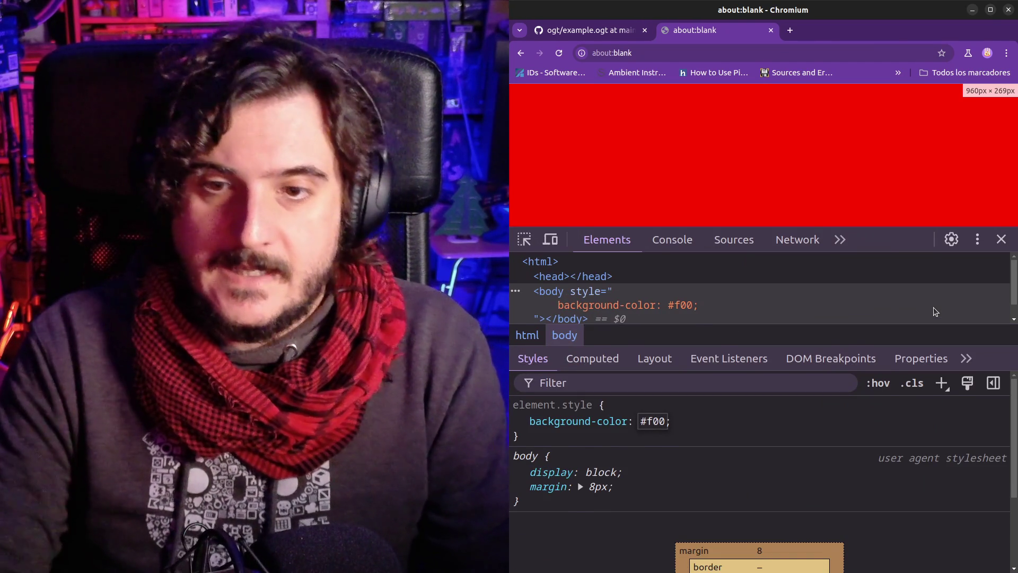
key("ctrl+plus")
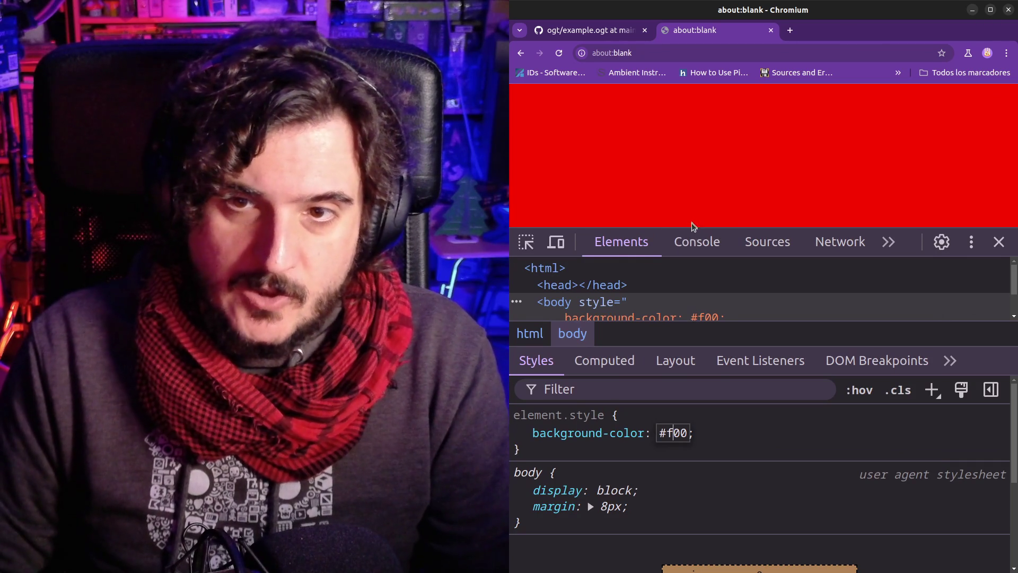
left_click_drag(690, 232, 690, 168)
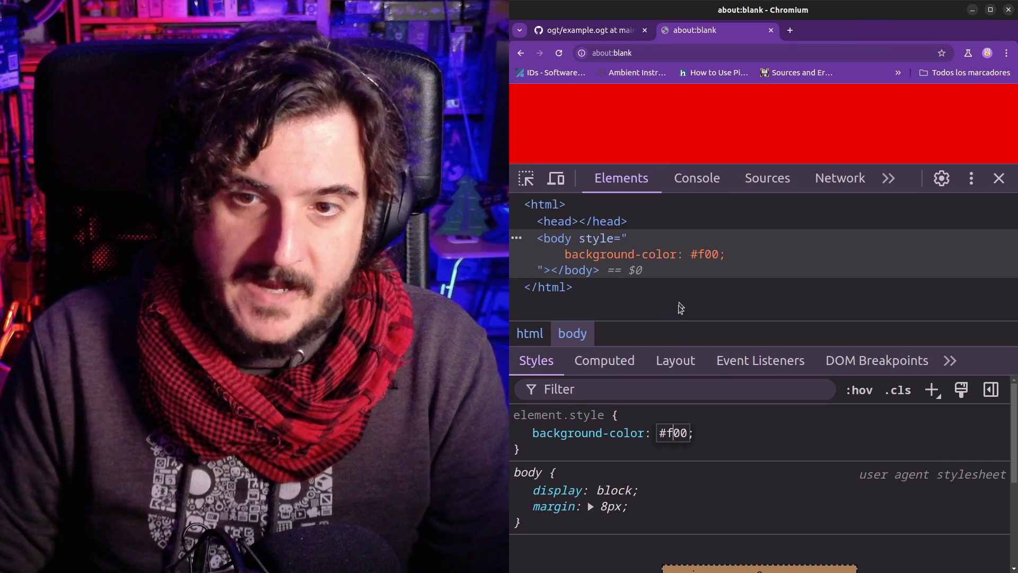
left_click_drag(668, 345, 676, 263)
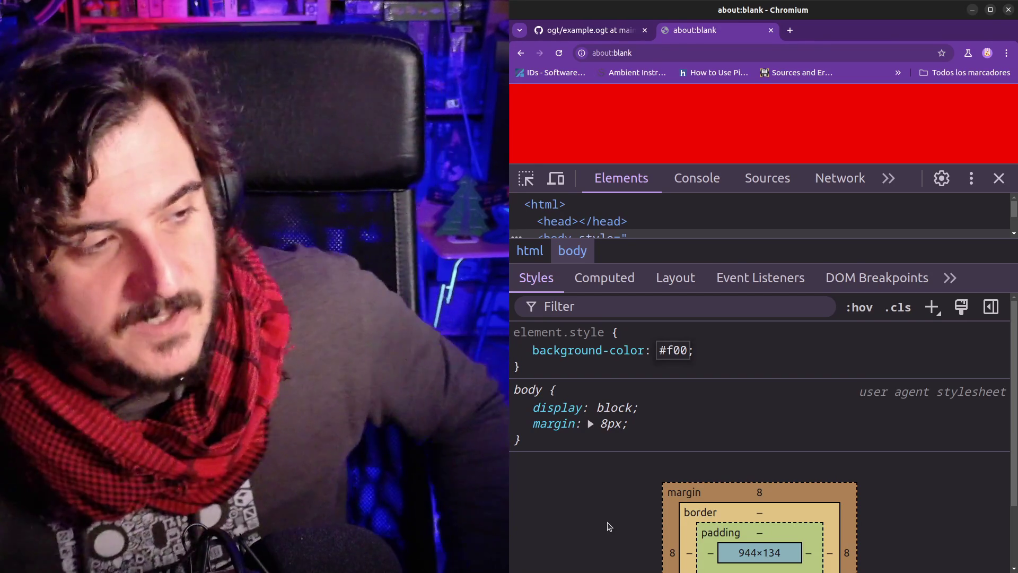
Re-enter the body's background-color value as f00, trimming extra characters
type("f00")
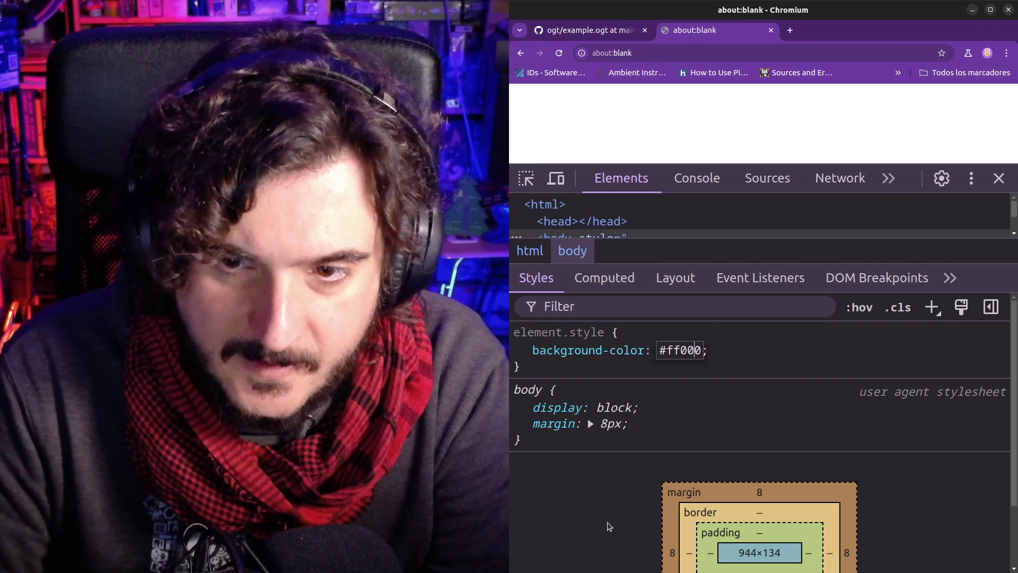
key("BackSpace")
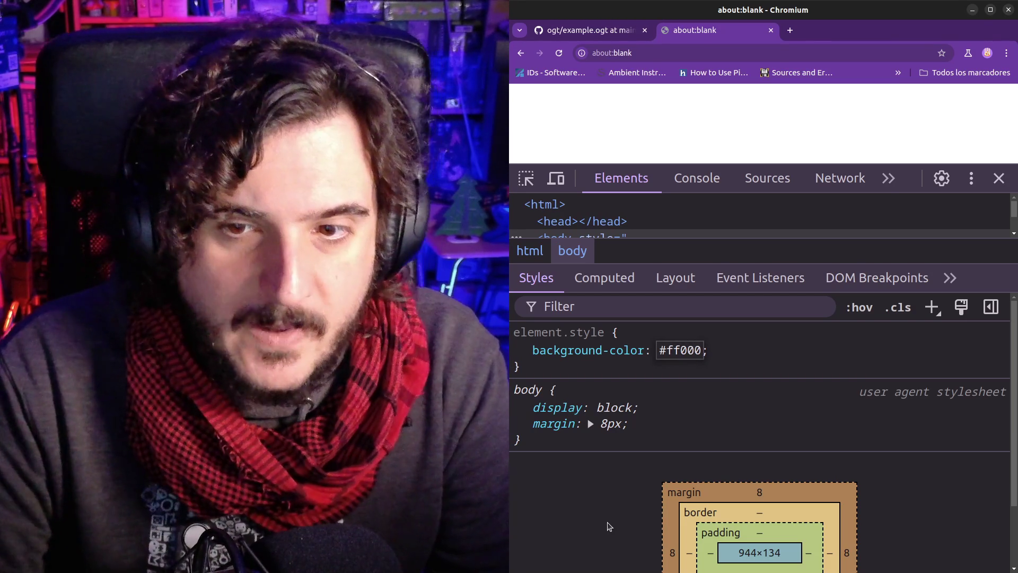
key("Left")
key("BackSpace")
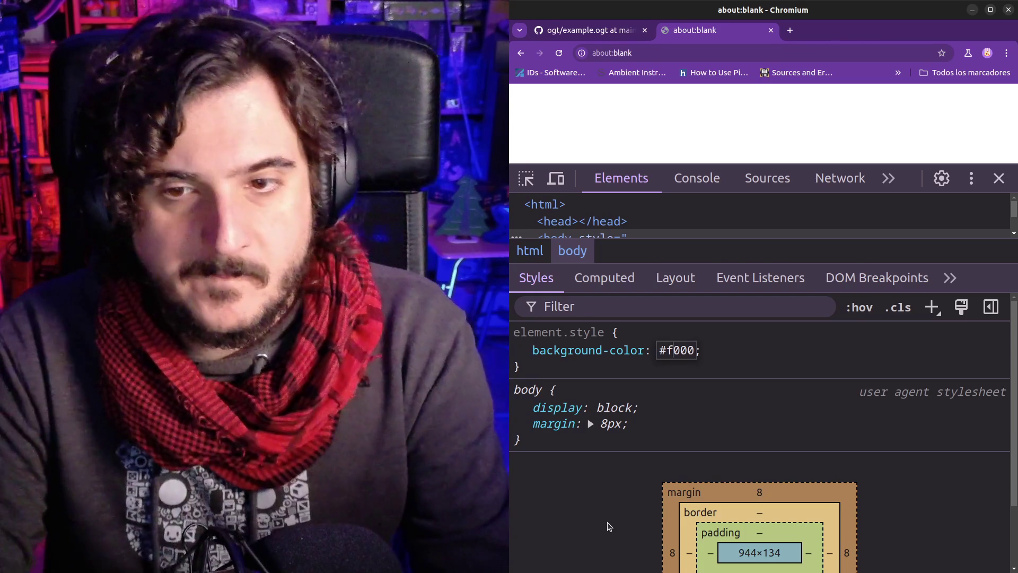
key("Delete")
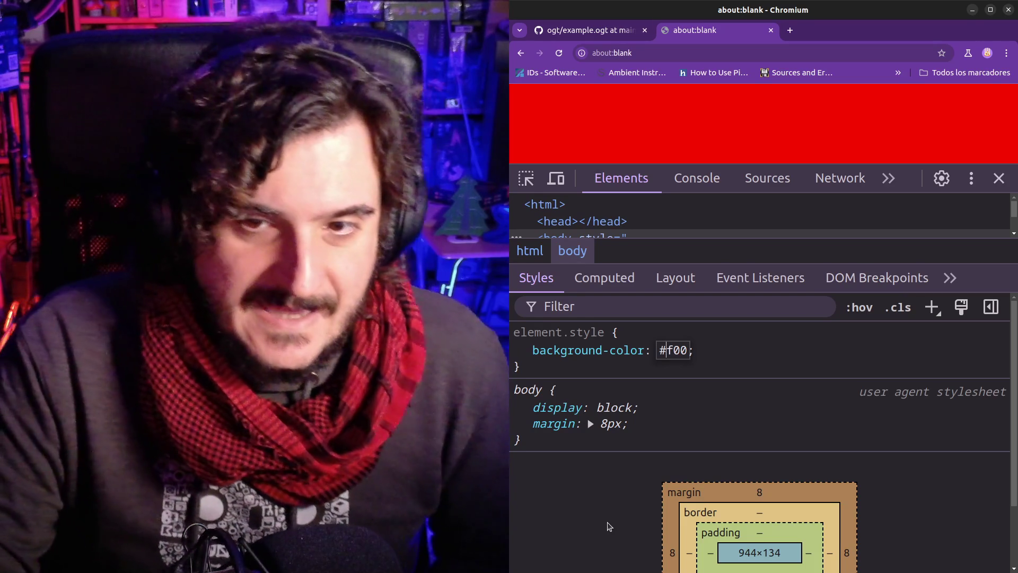
Delete the hash so the background reads f00, then close the about:blank tab
key("BackSpace")
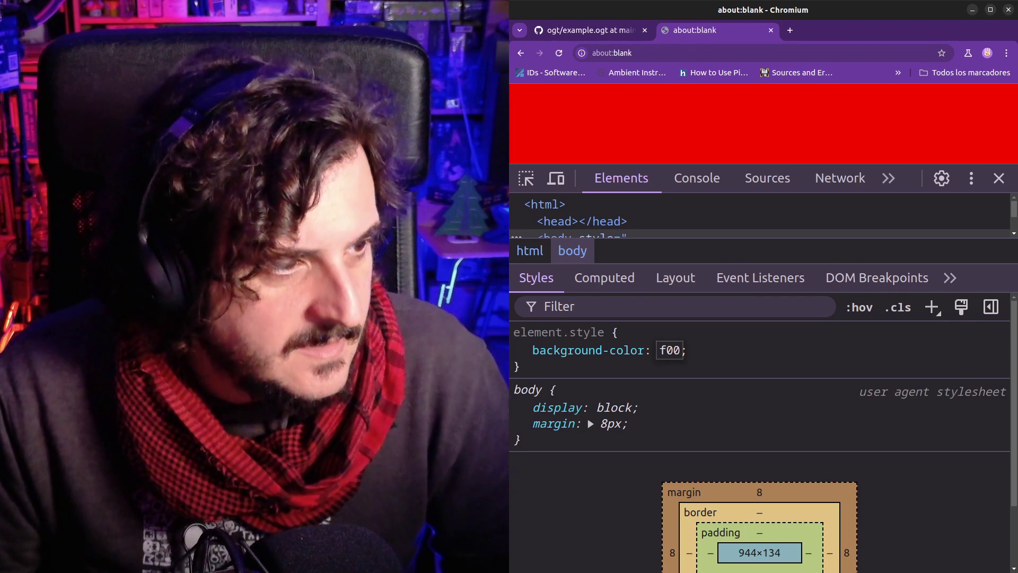
key("alt+Tab")
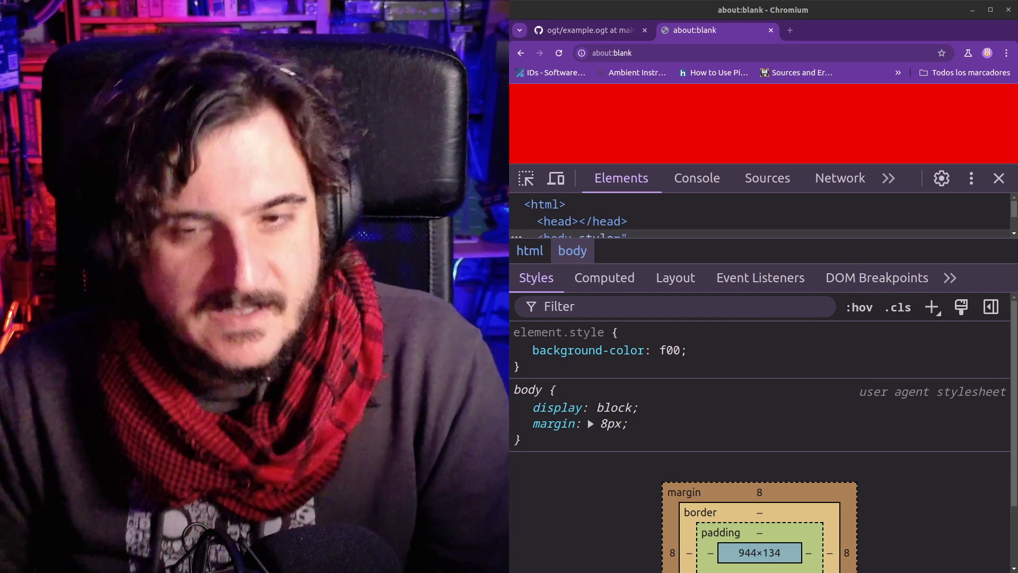
middle_click(699, 33)
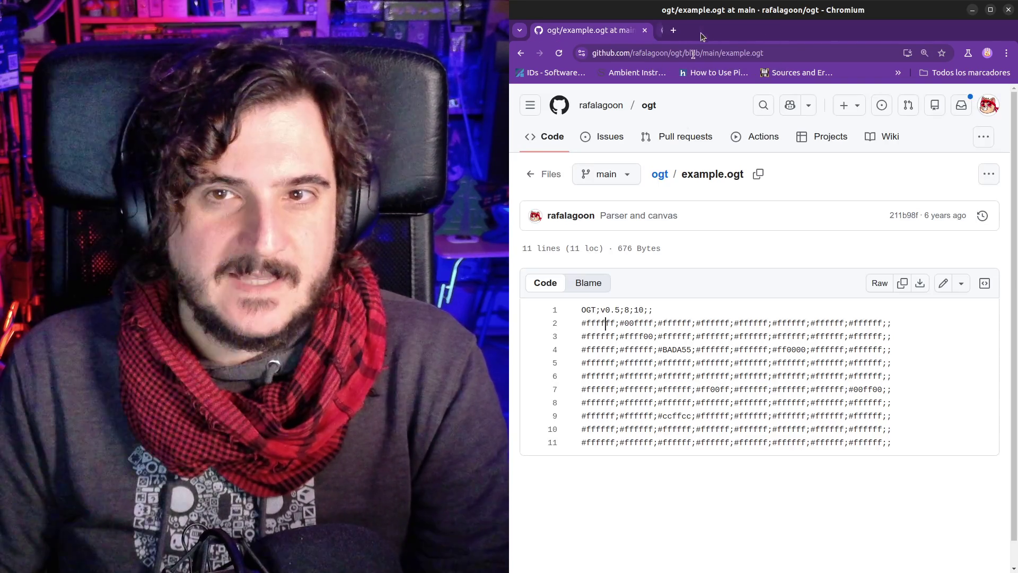
Inspect example.ogt's colour rows and its OGT header on line 1
left_click_drag(647, 336, 689, 419)
left_click(677, 376)
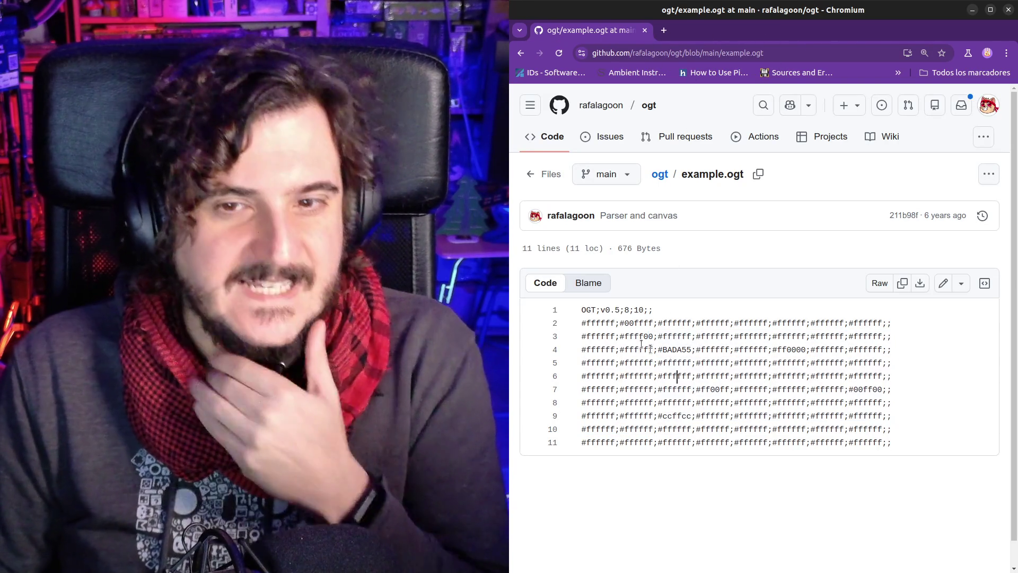
double_click(587, 309)
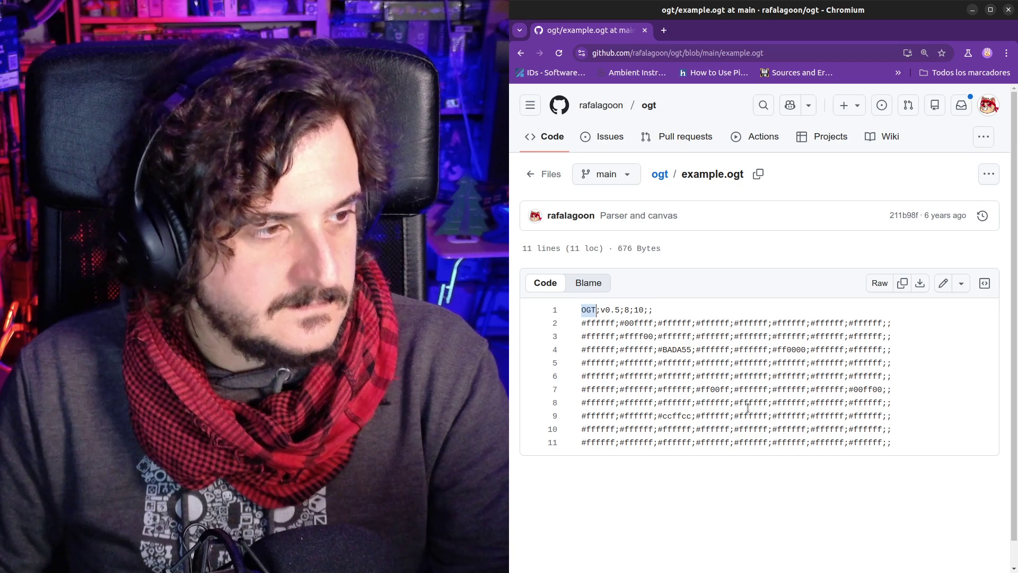
left_click(740, 429)
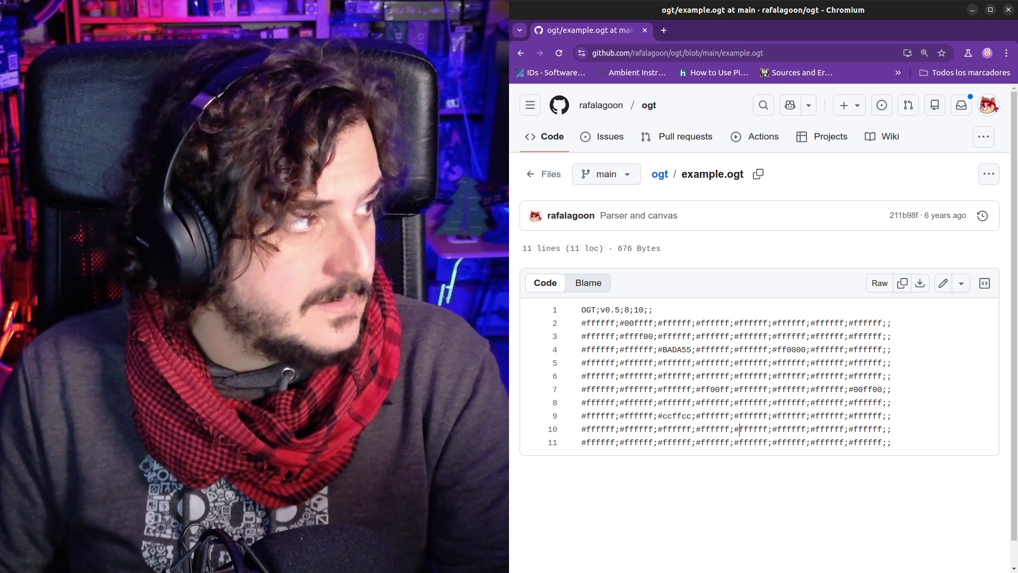
key("alt+Tab")
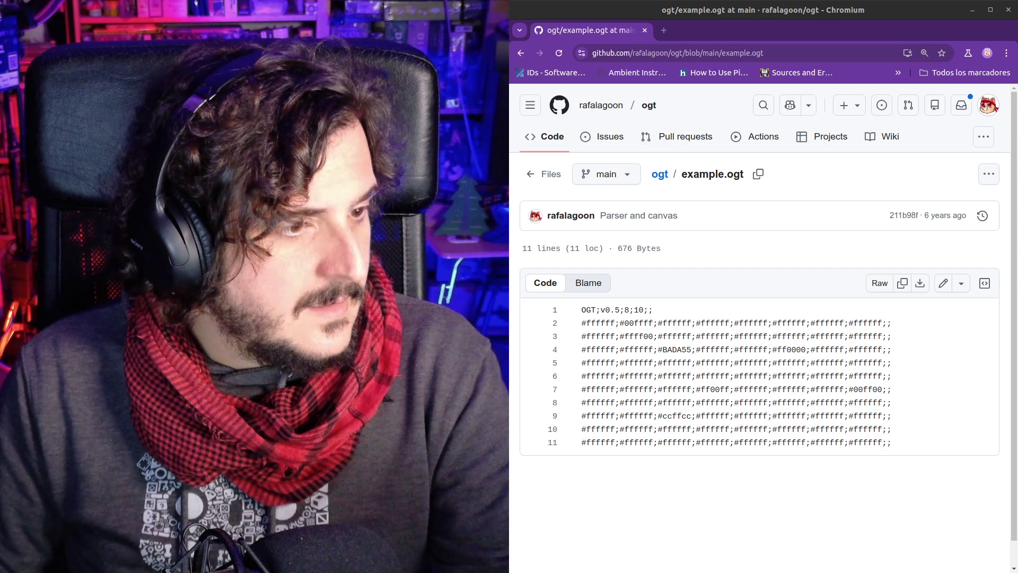
left_click(725, 323)
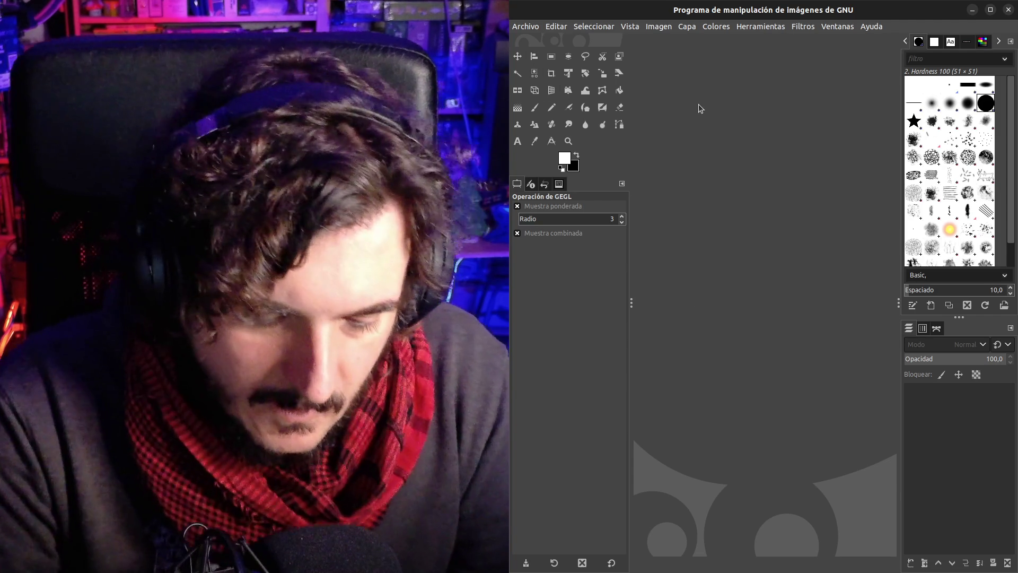
Create a black 1920x1080 image, choose the Paintbrush in bright green, and hide the docks
key("Return")
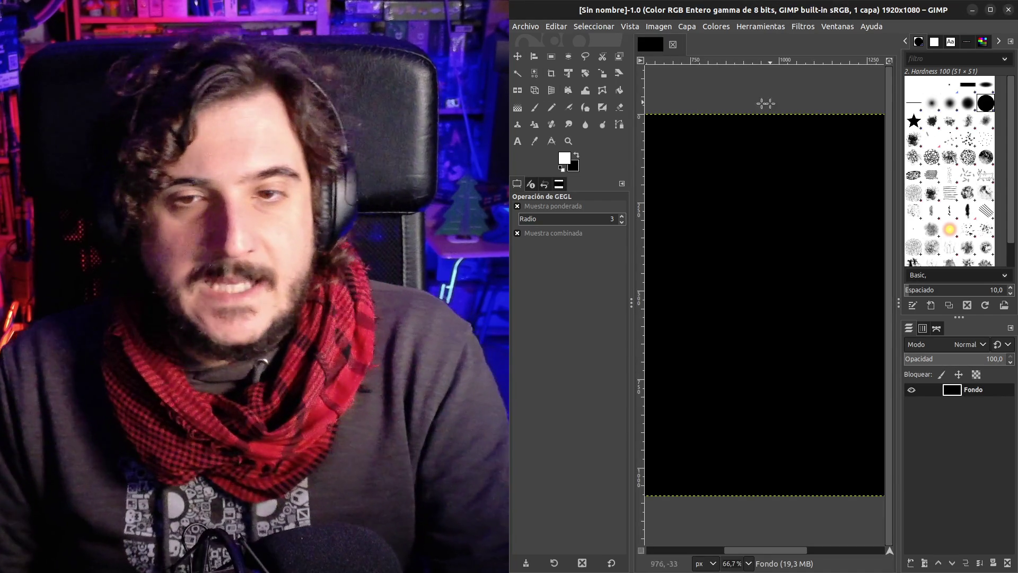
key("Tab")
key("Tab")
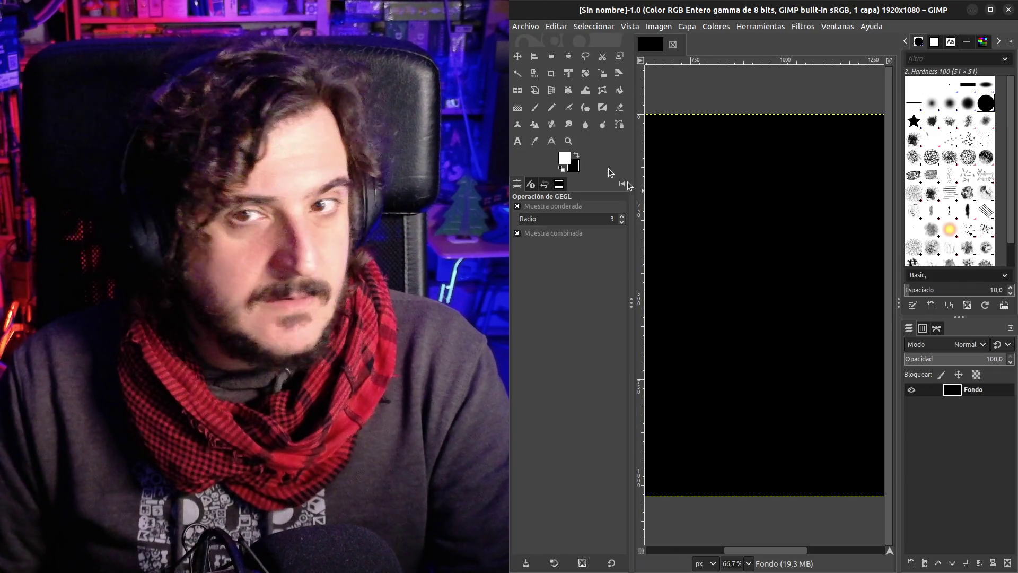
left_click(540, 108)
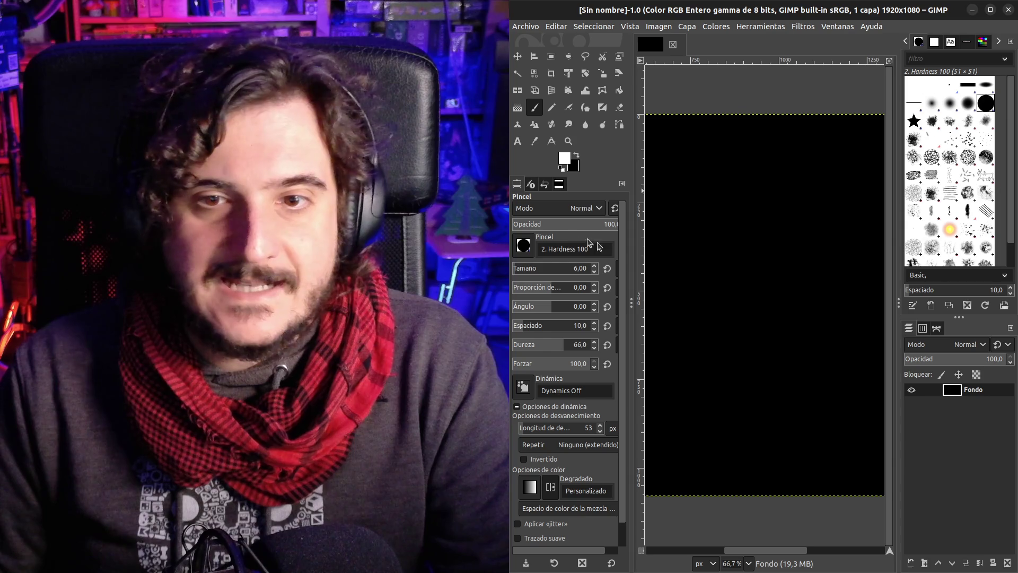
left_click(564, 158)
left_click(723, 133)
left_click(715, 42)
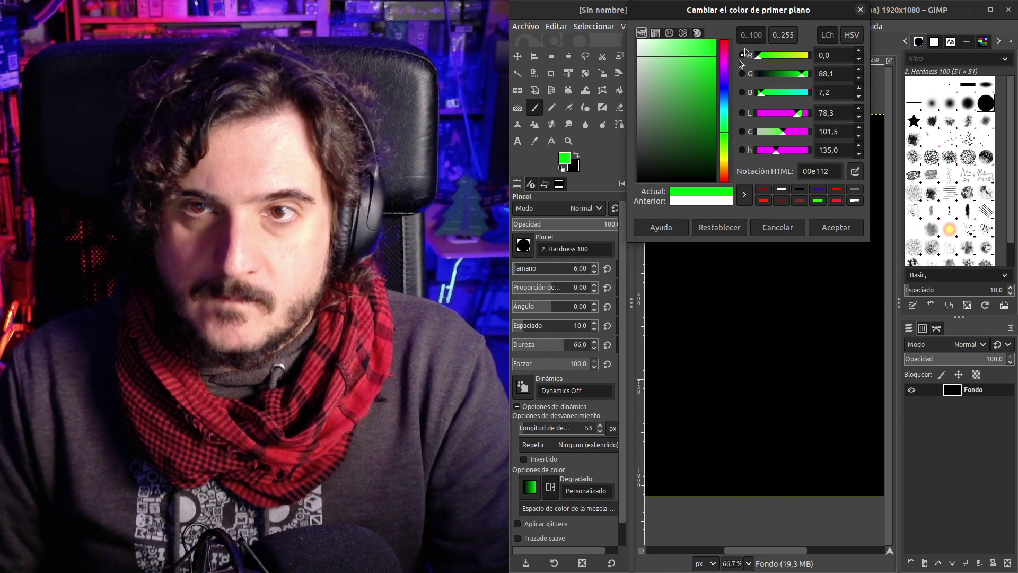
left_click(824, 225)
key("Tab")
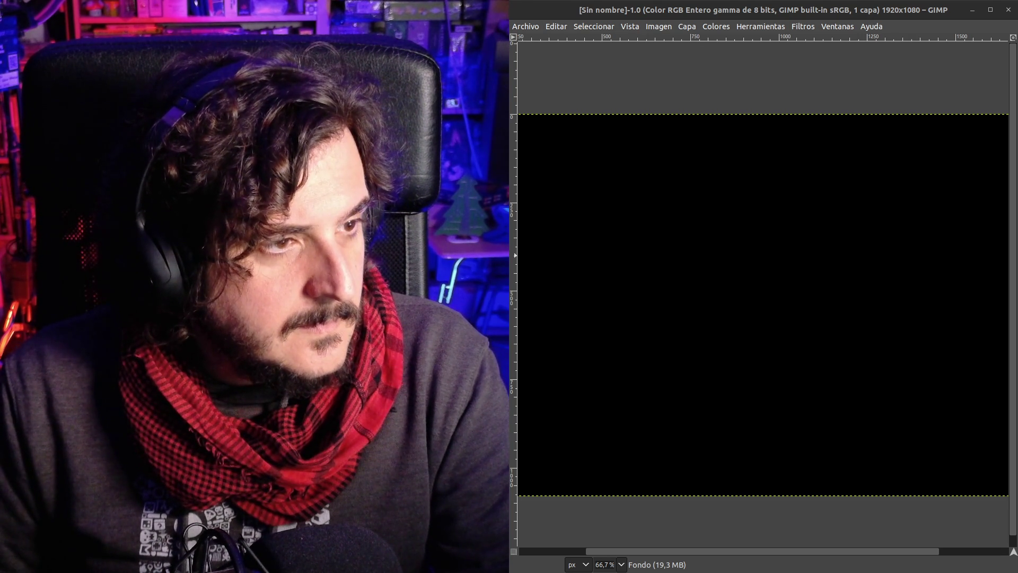
key("alt+Tab")
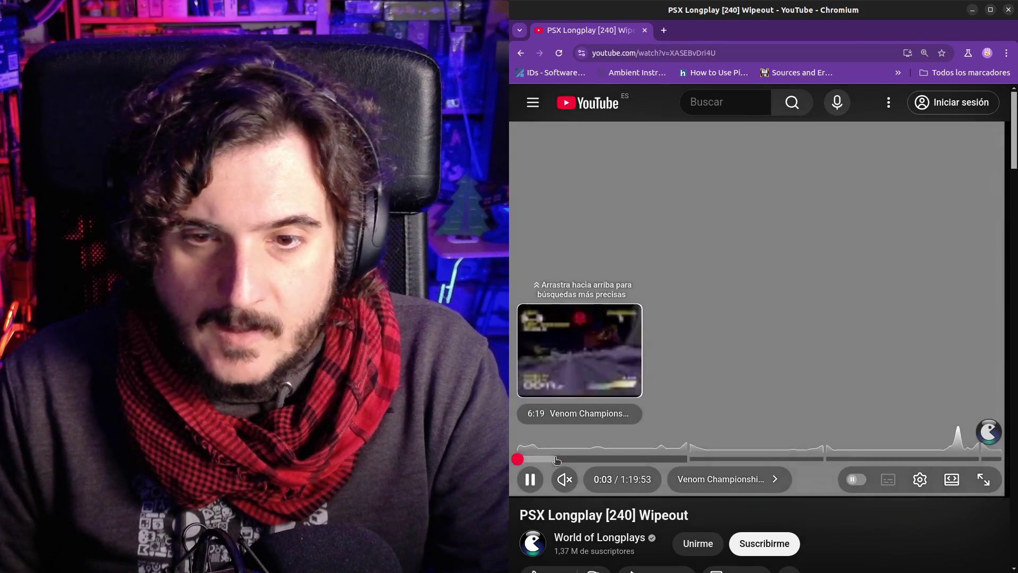
Seek the Wipeout longplay to about 14:14 and pause on a track section
left_click(557, 460)
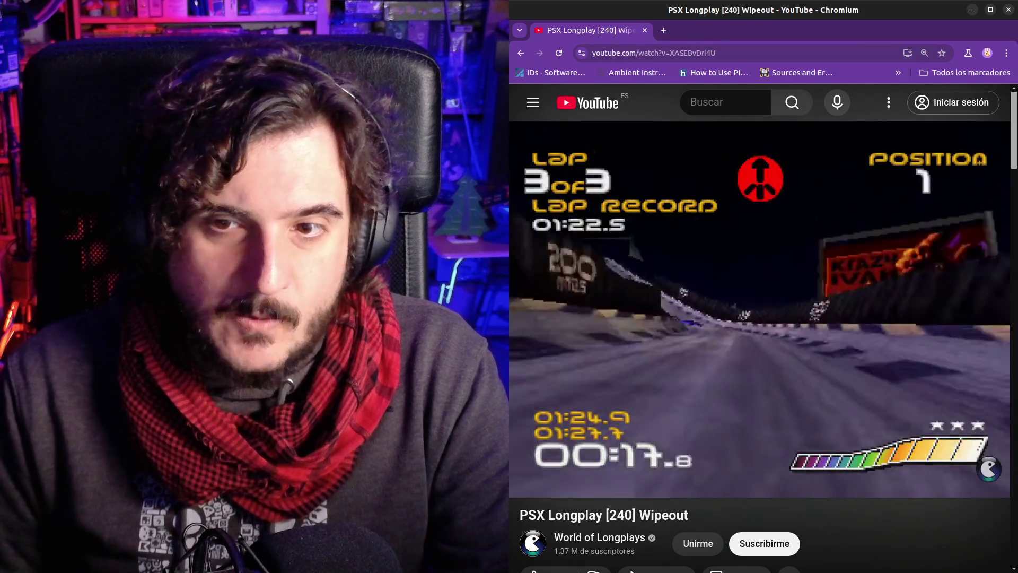
left_click_drag(588, 461, 603, 460)
key("space")
key("space")
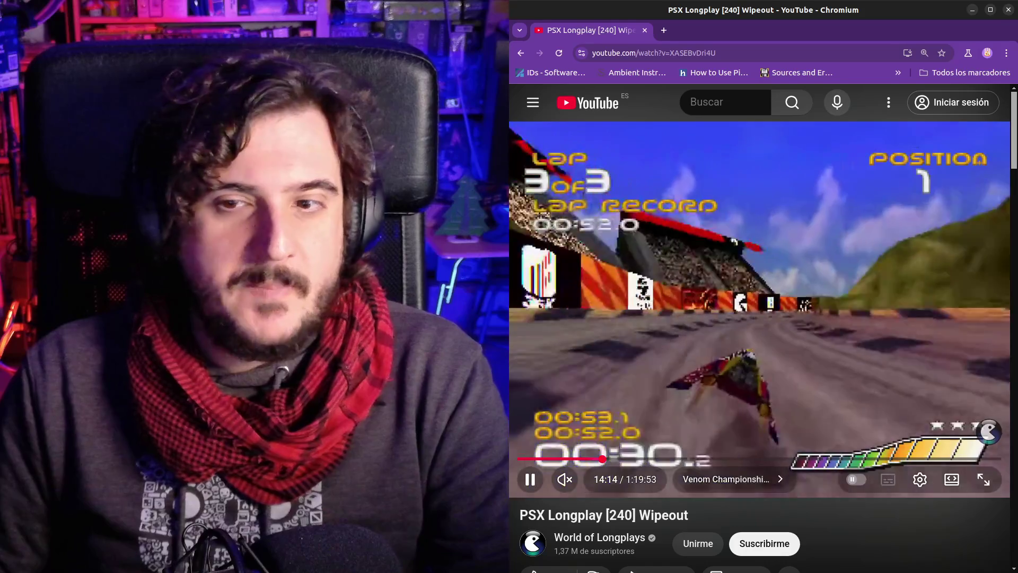
key("space")
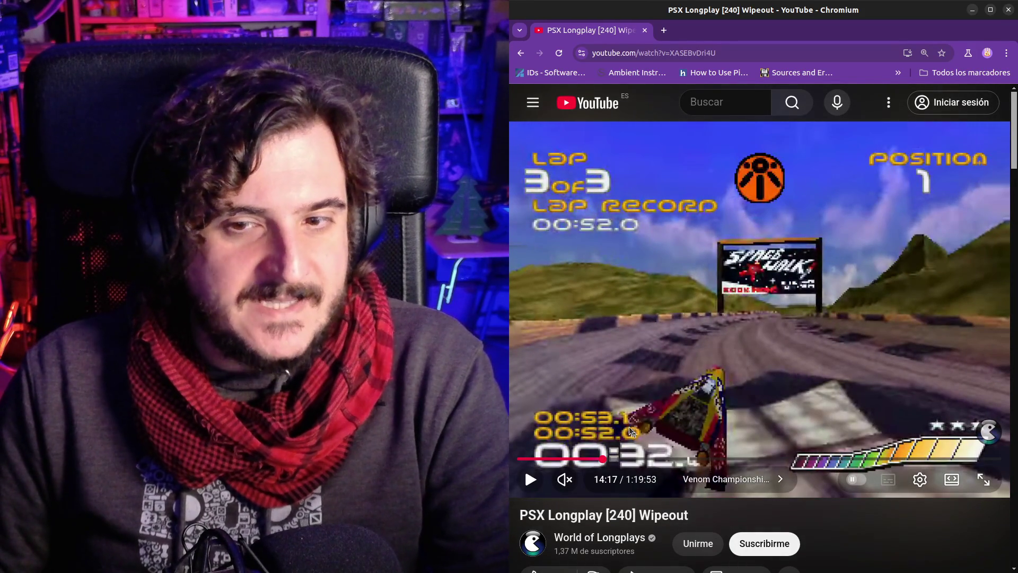
left_click(743, 377)
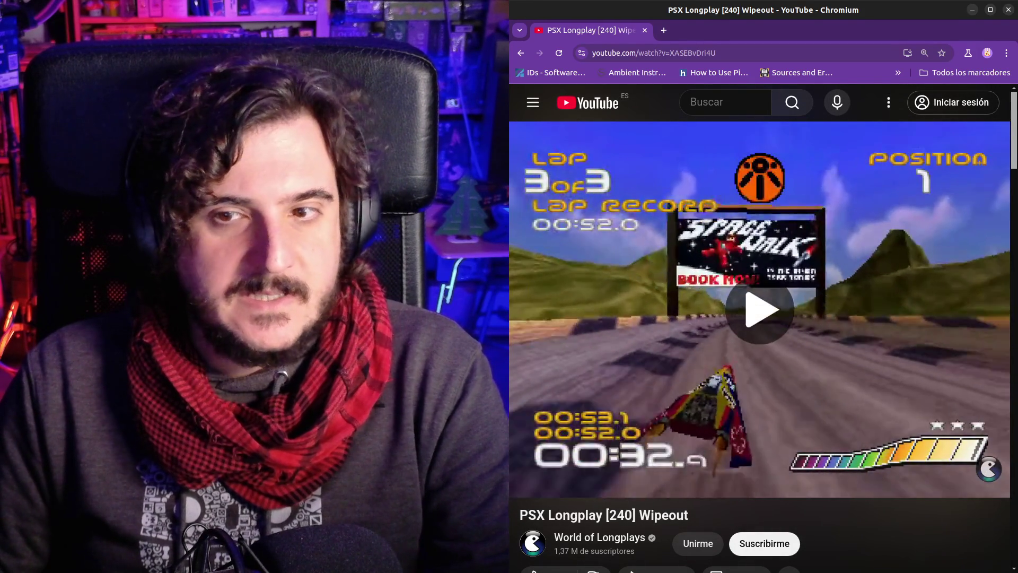
left_click(743, 378)
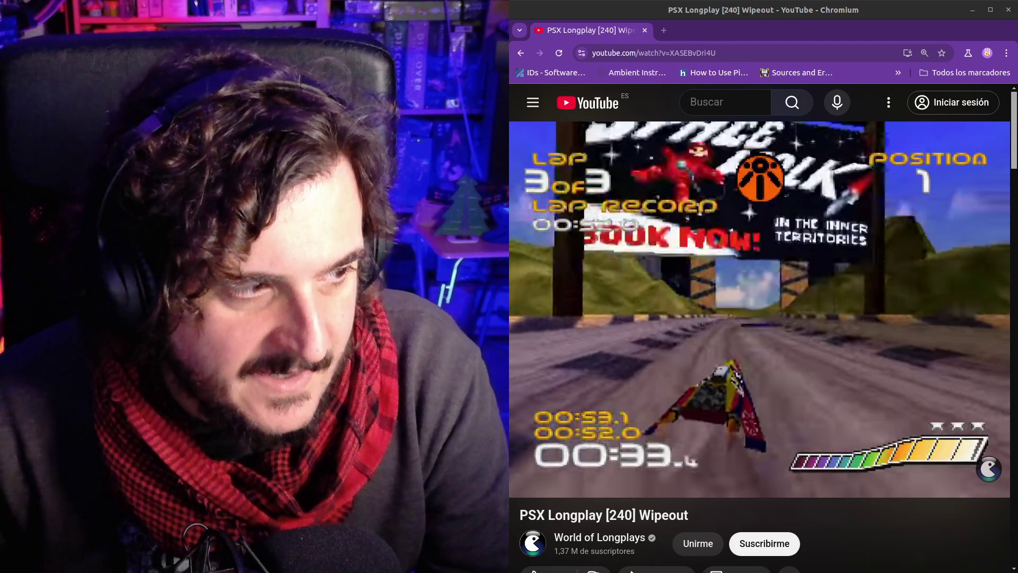
key("alt+Tab")
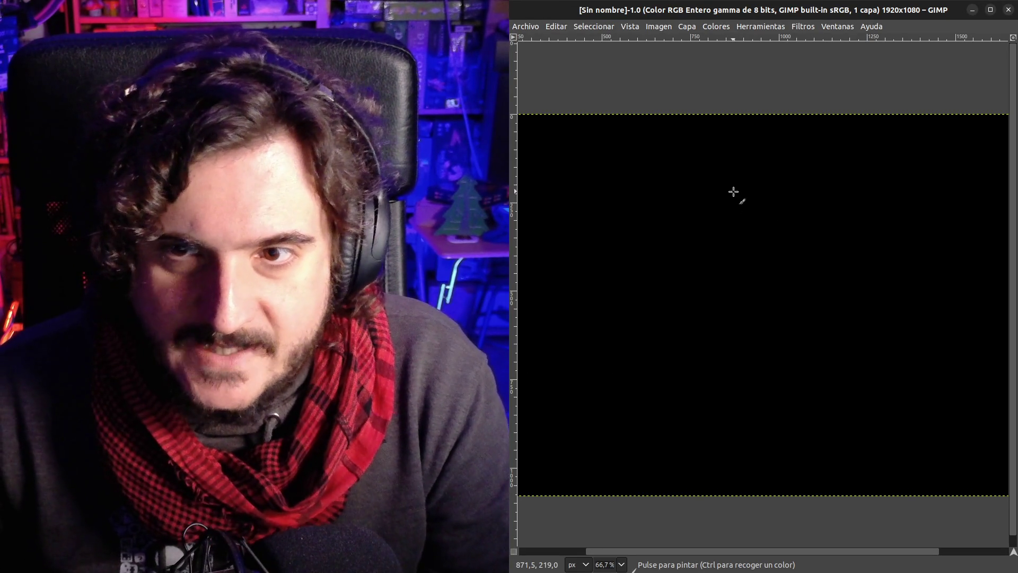
Close the green outline triangle with straight left, bottom and right edges
left_click(733, 192)
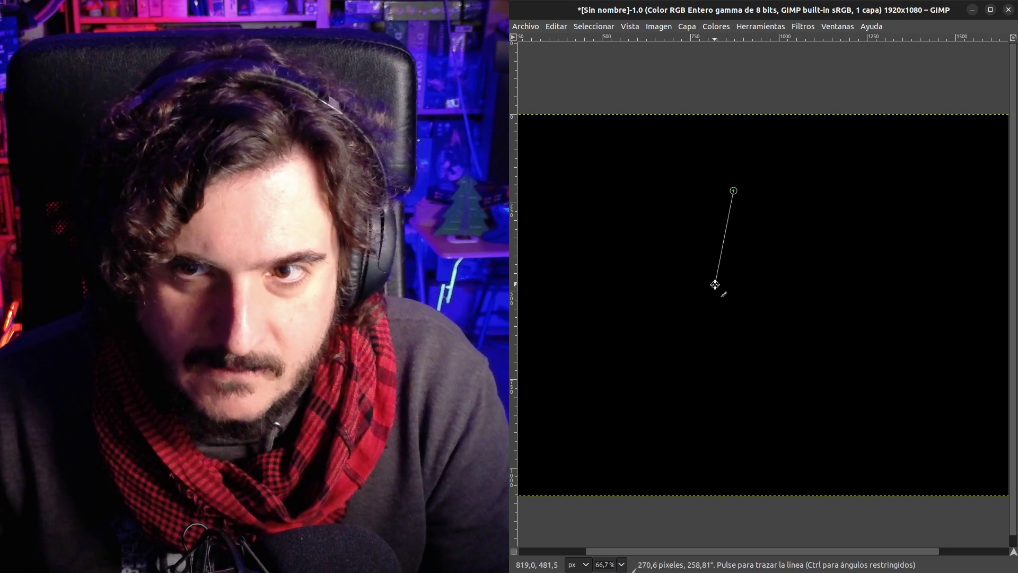
left_click(698, 331, "shift")
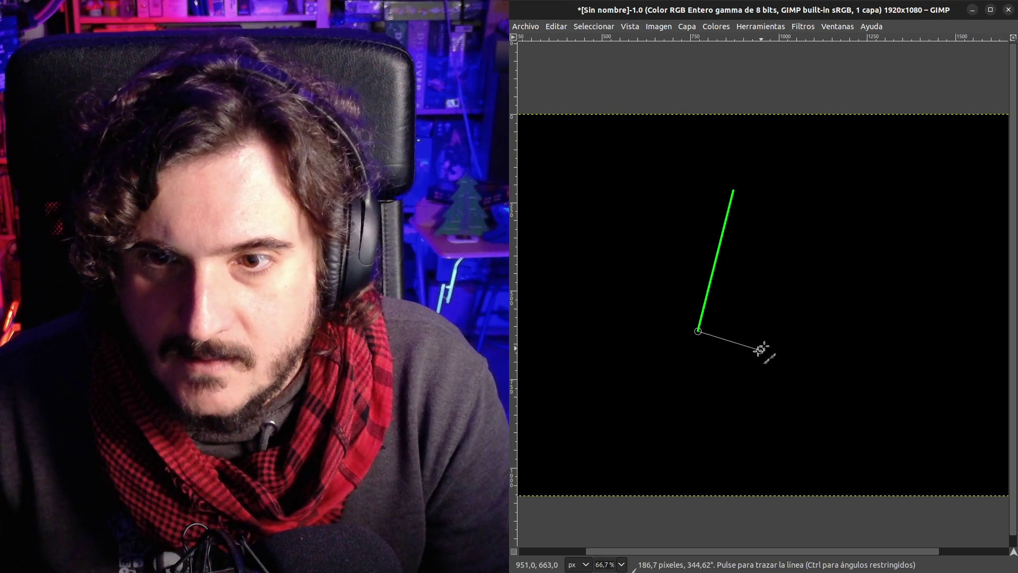
left_click(776, 333, "shift")
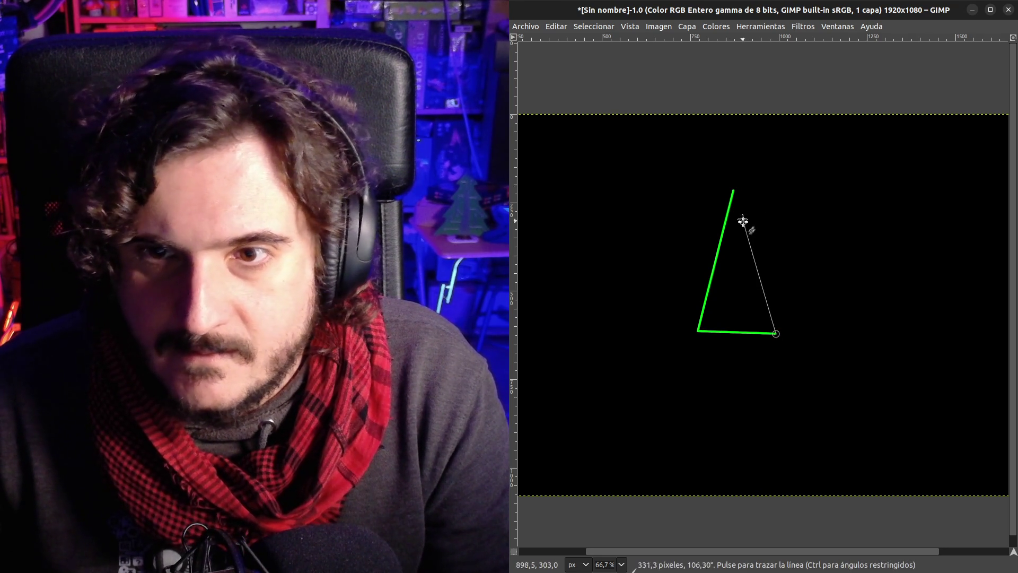
left_click(733, 189, "shift")
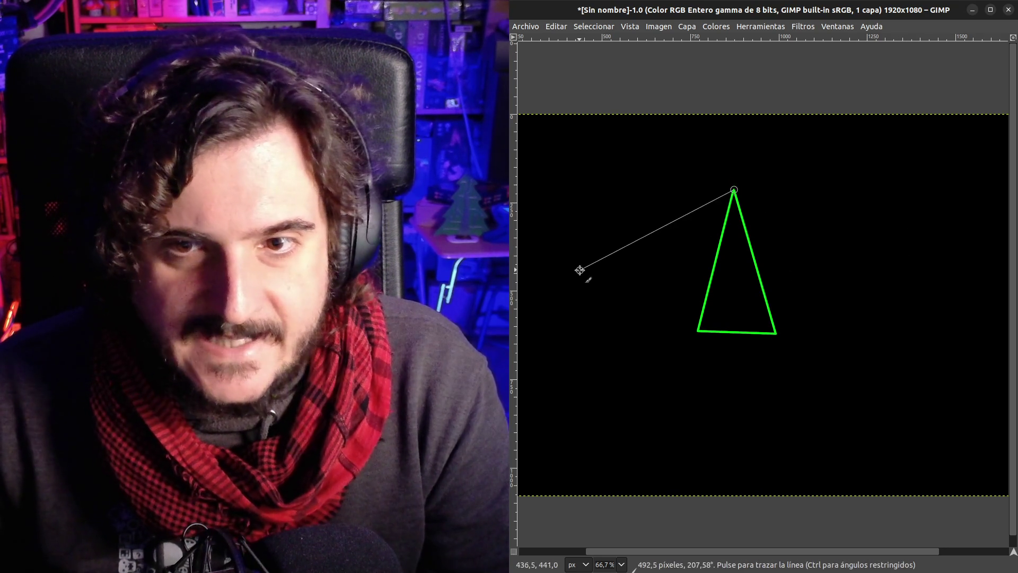
Draw a green outlined square to the left of the triangle
left_click(580, 268)
left_click(635, 267, "shift")
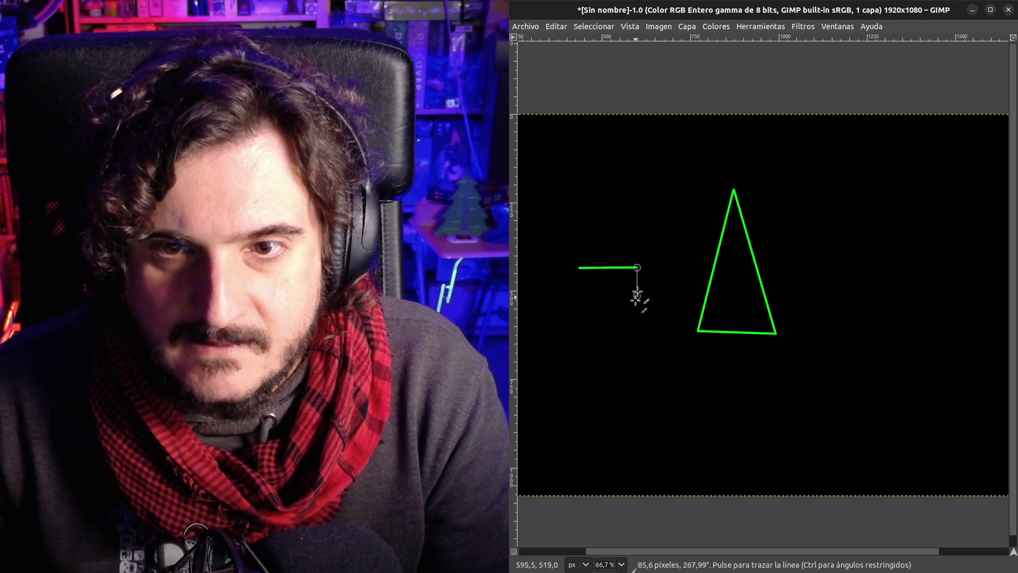
left_click(636, 335, "shift")
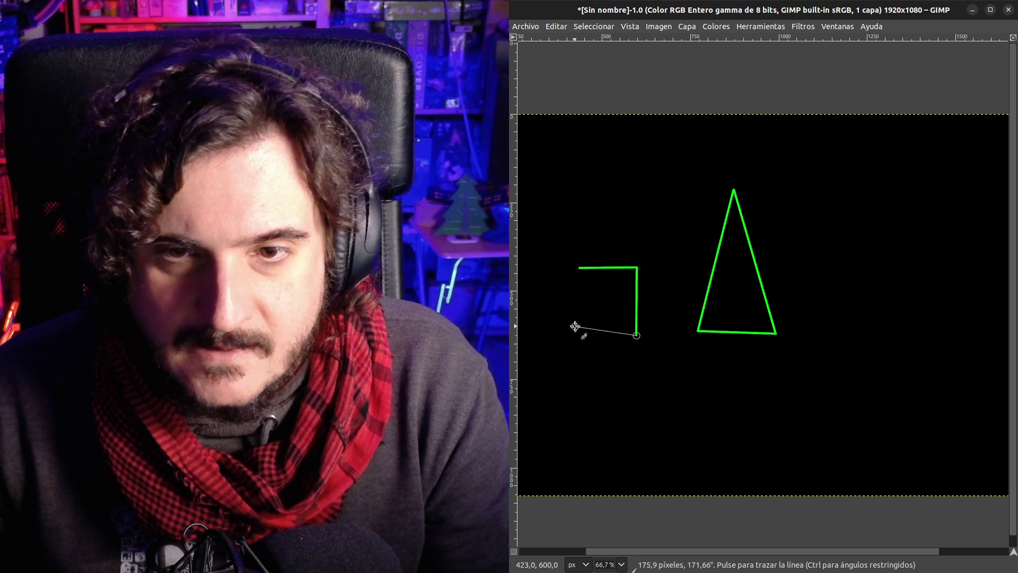
left_click(581, 336, "shift")
left_click(580, 268, "shift")
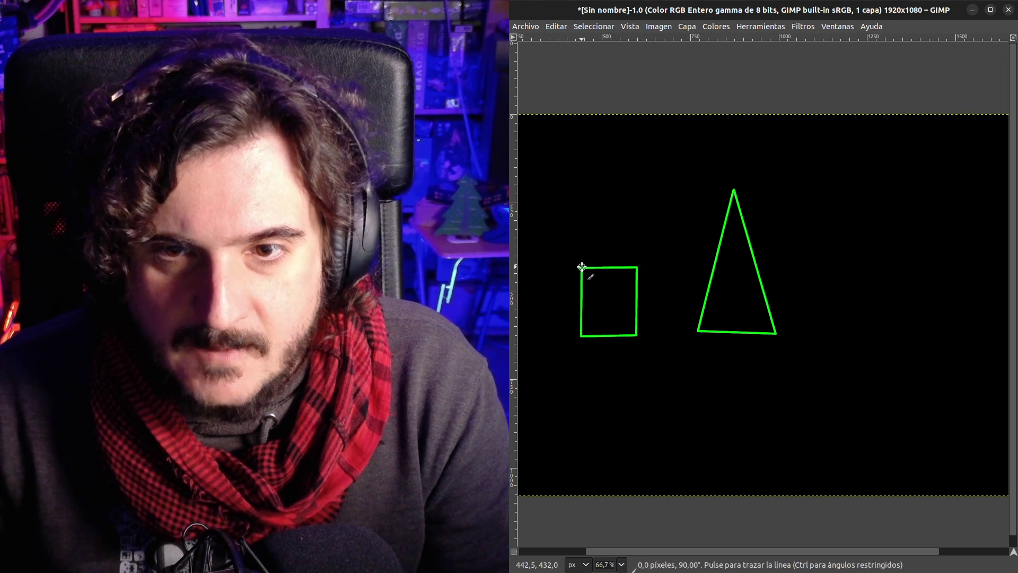
Draw a long thin green triangle pointing out to the right of the first triangle
left_click(964, 258)
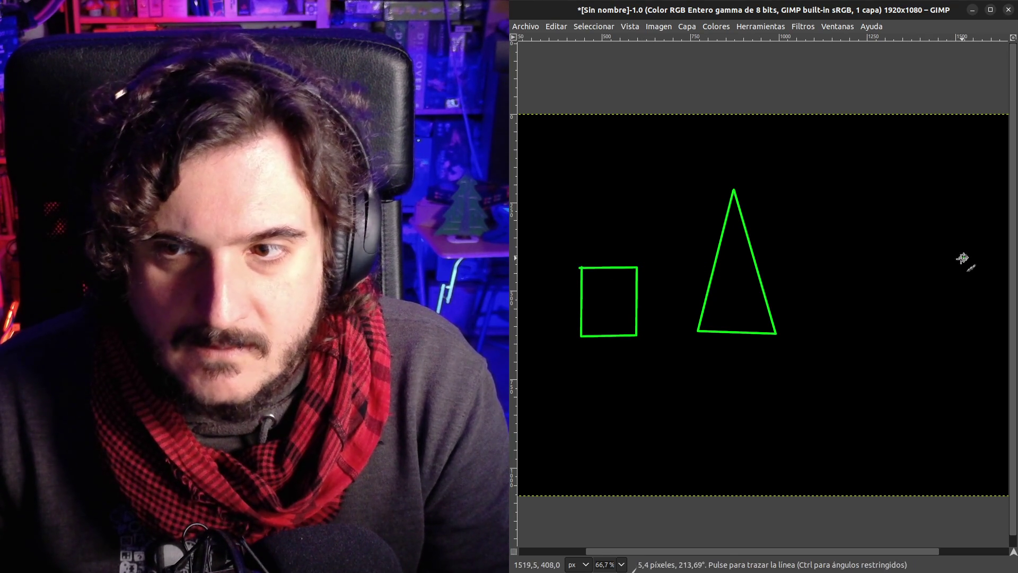
left_click(790, 301, "shift")
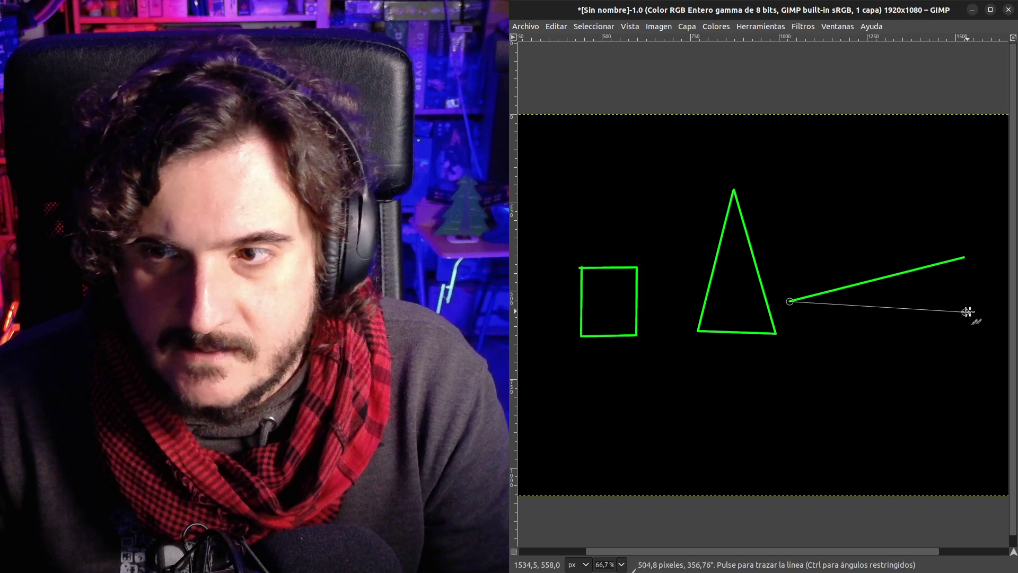
left_click(970, 311, "shift")
left_click(966, 257, "shift")
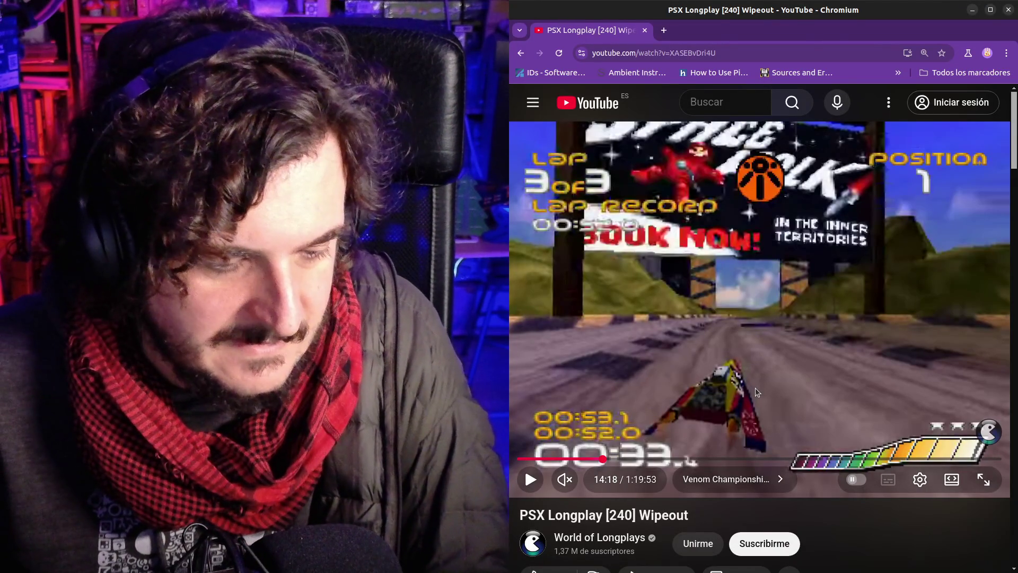
Compare the paused Wipeout video with the GIMP sketch, then mark a point on the square's top edge
key("alt+Tab")
key("alt+Tab")
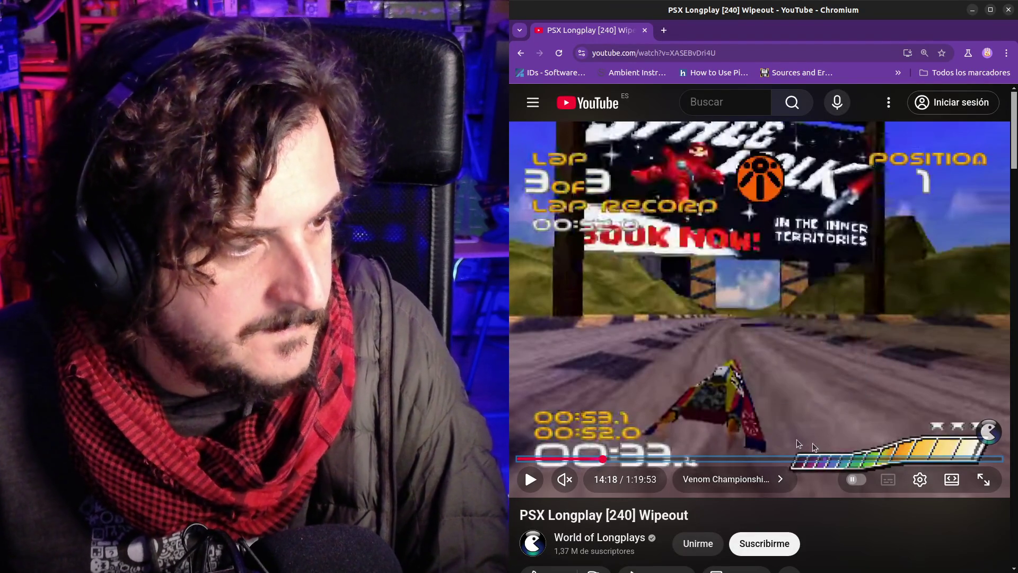
key("alt+Tab")
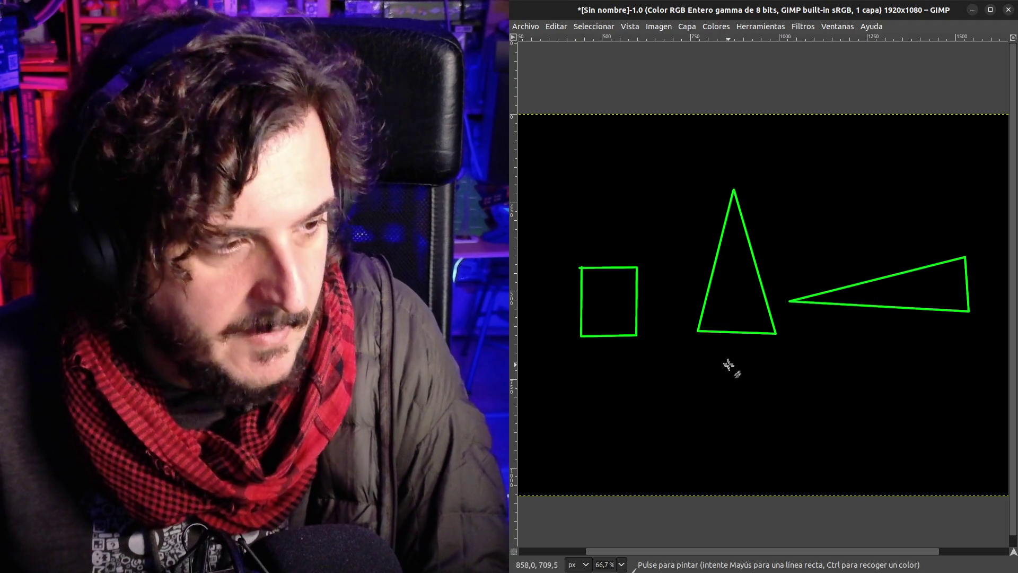
key("alt+Tab")
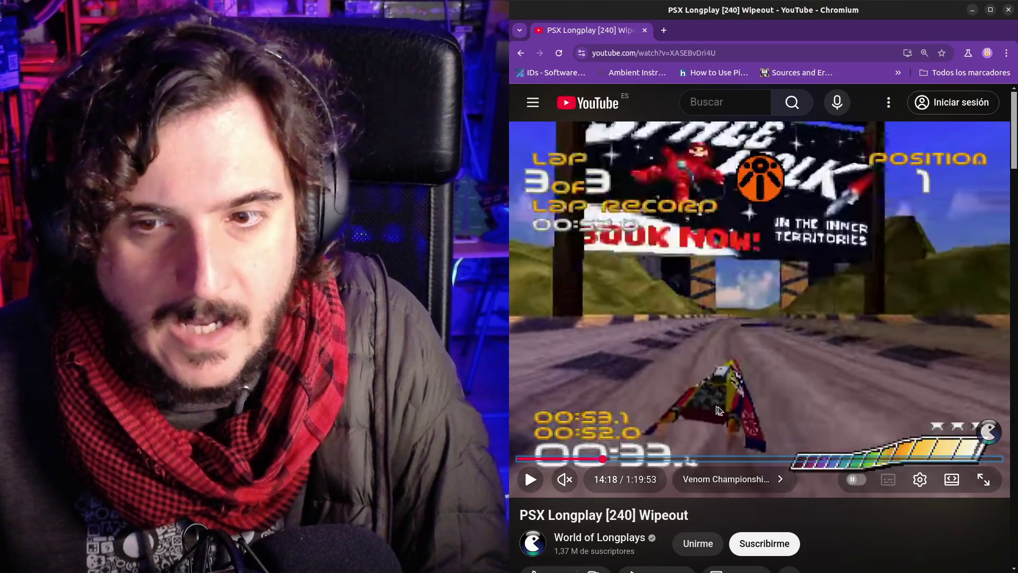
key("alt+Tab")
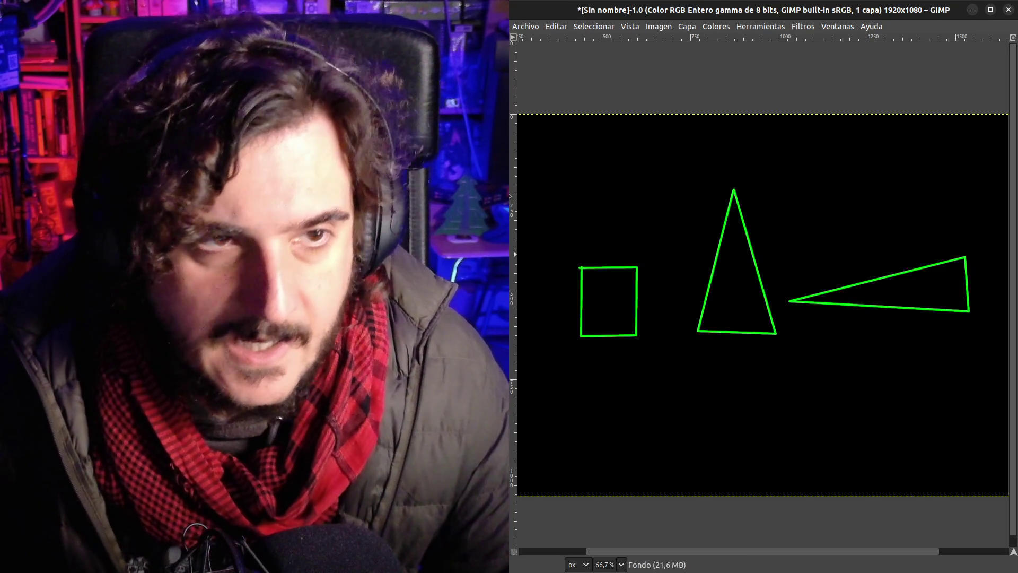
left_click(608, 267)
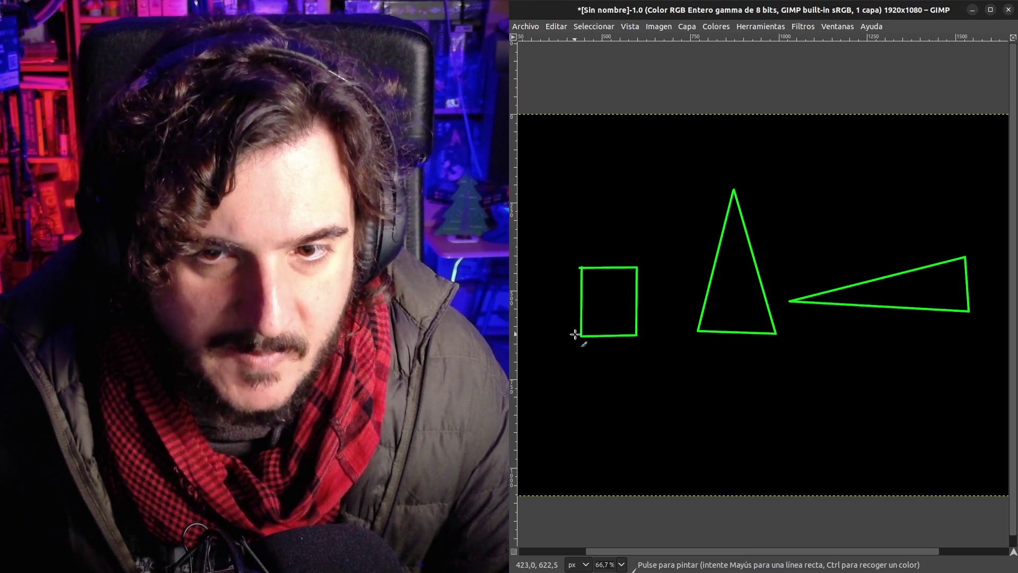
Draw an inner triangle from the square's top edge to both bottom corners, then begin the track's outer loop
left_click(582, 335, "shift")
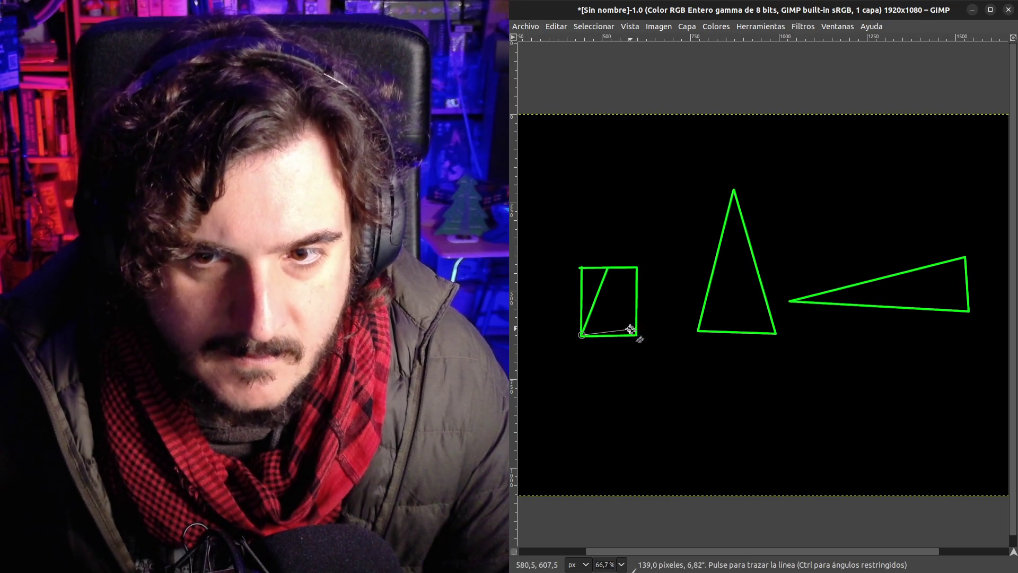
left_click(637, 335, "shift")
left_click(609, 268, "shift")
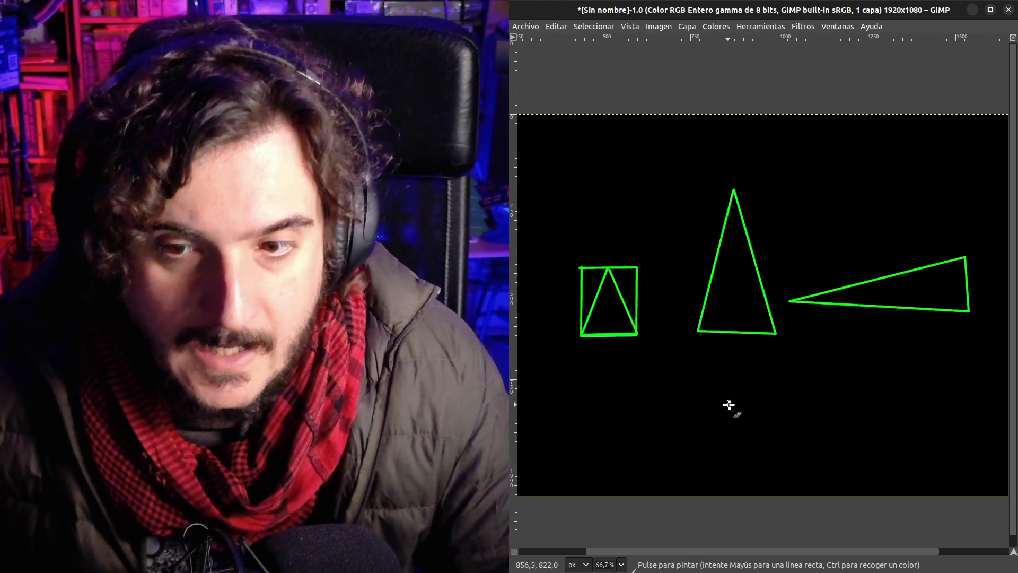
mouse_move(768, 379)
left_mouse_down()
mouse_move(644, 427)
mouse_move(711, 483)
mouse_move(877, 457)
mouse_move(846, 402)
mouse_move(793, 389)
left_mouse_up()
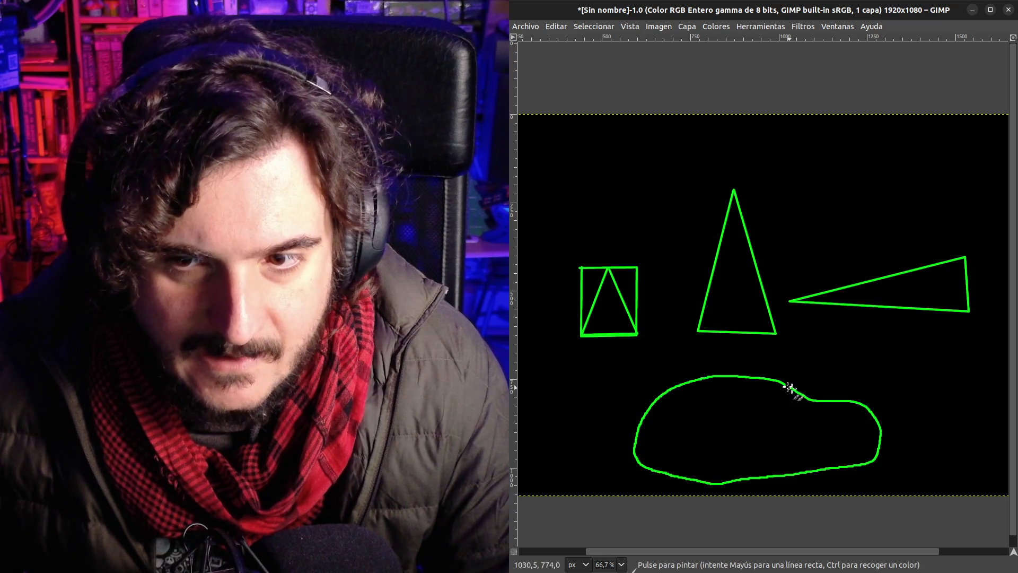
Draw the loop's inner edge and zigzag diagonal strokes across the track band into triangles
mouse_move(711, 394)
left_mouse_down()
mouse_move(667, 420)
mouse_move(669, 456)
mouse_move(818, 452)
mouse_move(835, 425)
mouse_move(723, 391)
mouse_move(684, 392)
mouse_move(689, 399)
left_mouse_up()
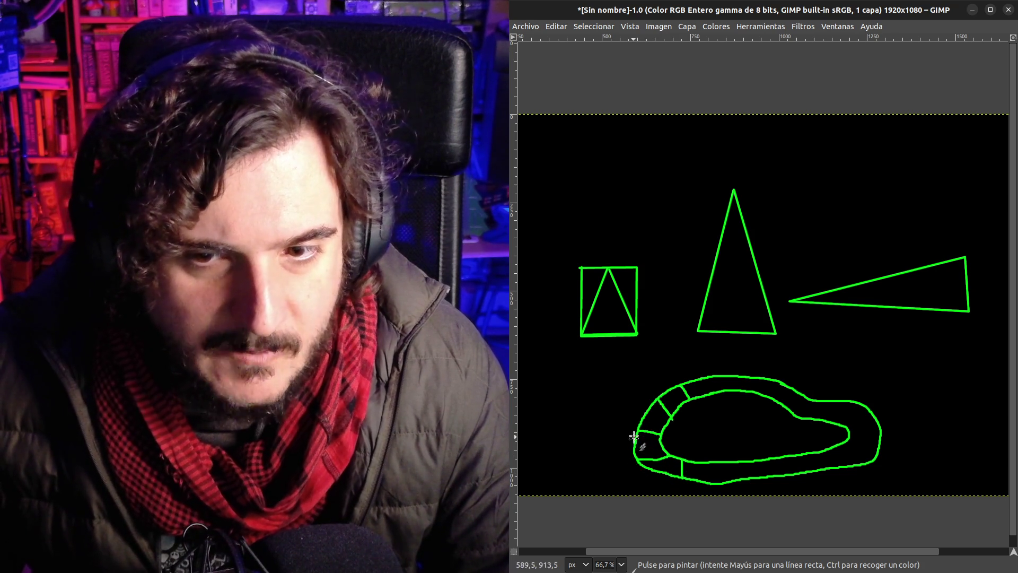
mouse_move(644, 435)
left_mouse_down()
mouse_move(665, 454)
mouse_move(677, 391)
mouse_move(674, 401)
left_mouse_up()
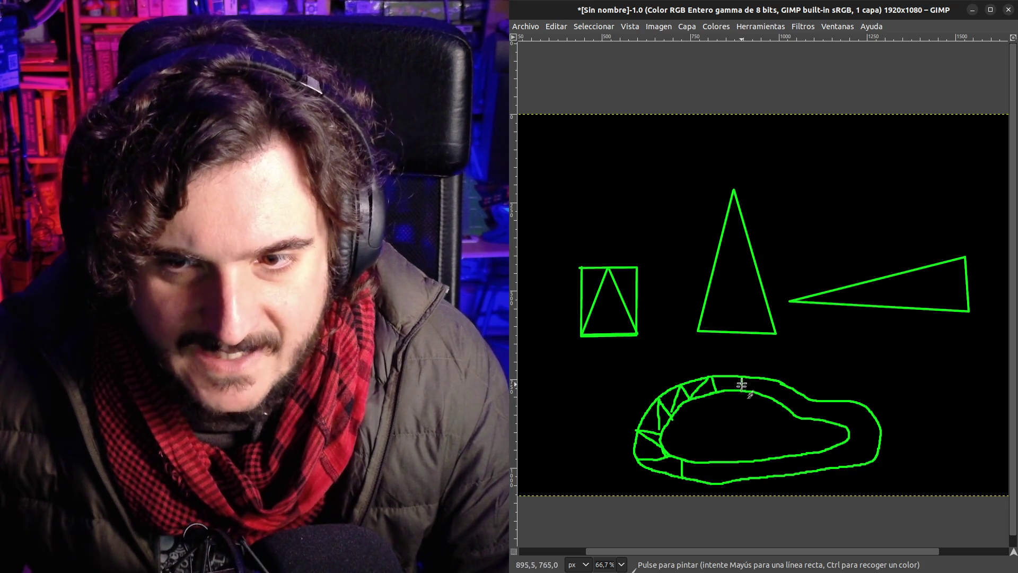
left_click_drag(718, 391, 736, 381)
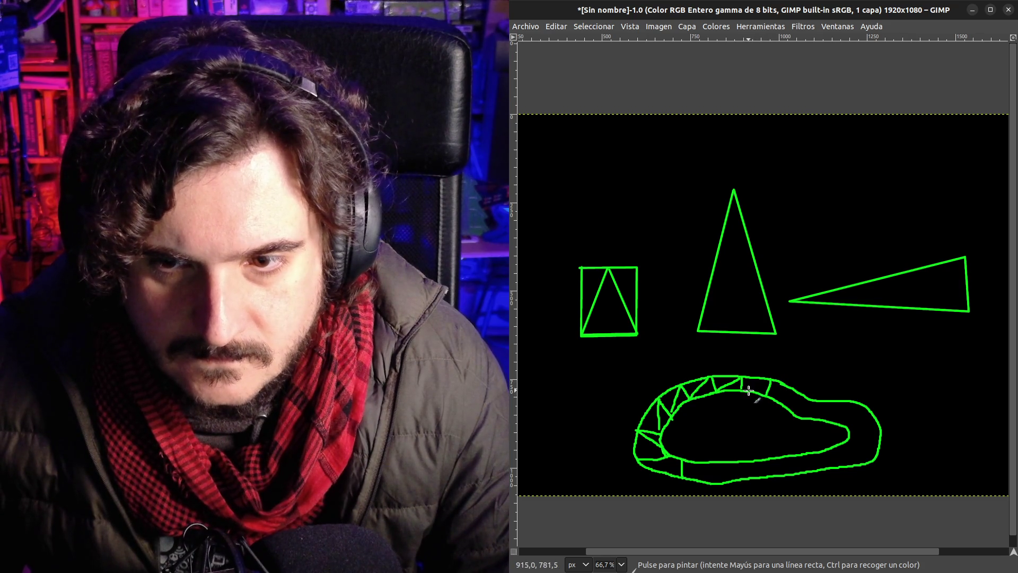
mouse_move(744, 387)
left_mouse_down()
mouse_move(771, 381)
mouse_move(793, 405)
left_mouse_up()
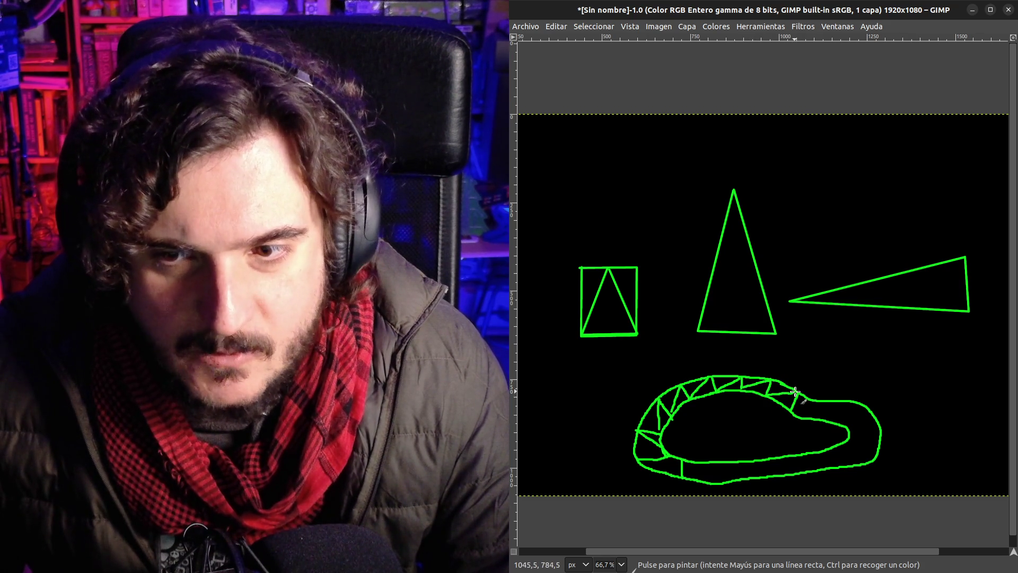
mouse_move(835, 404)
left_mouse_down()
mouse_move(830, 419)
mouse_move(832, 405)
left_mouse_up()
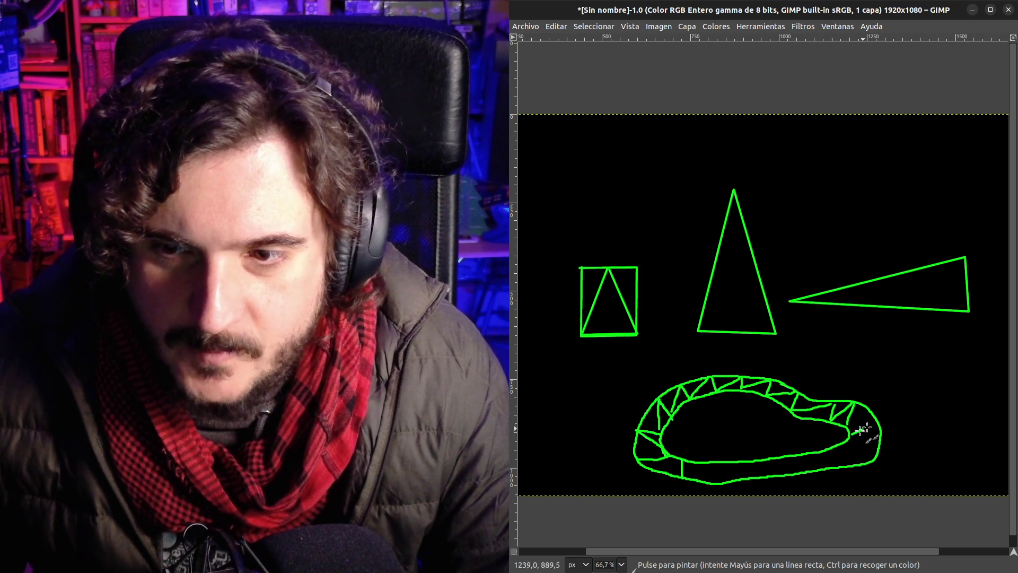
left_click_drag(852, 434, 879, 424)
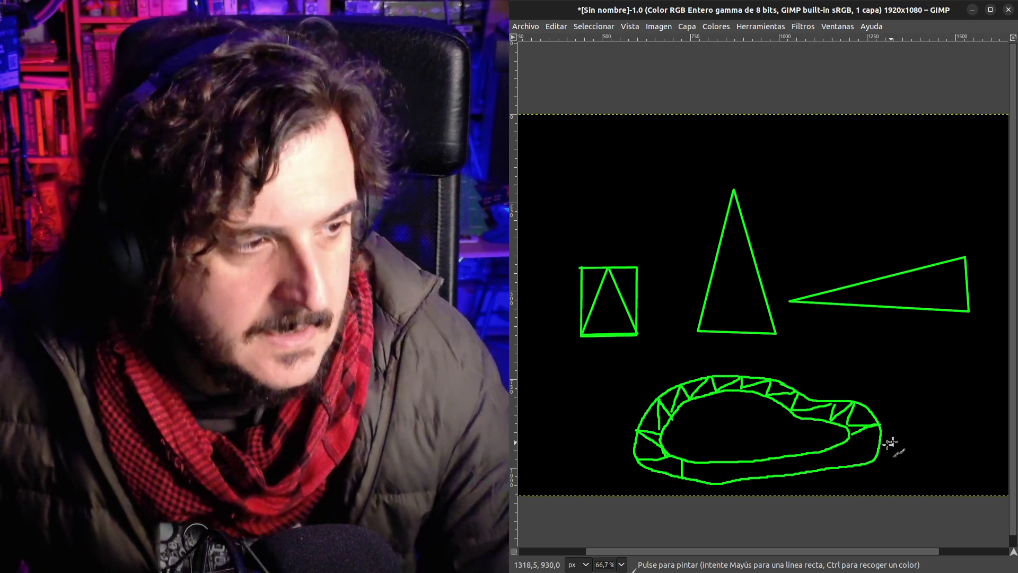
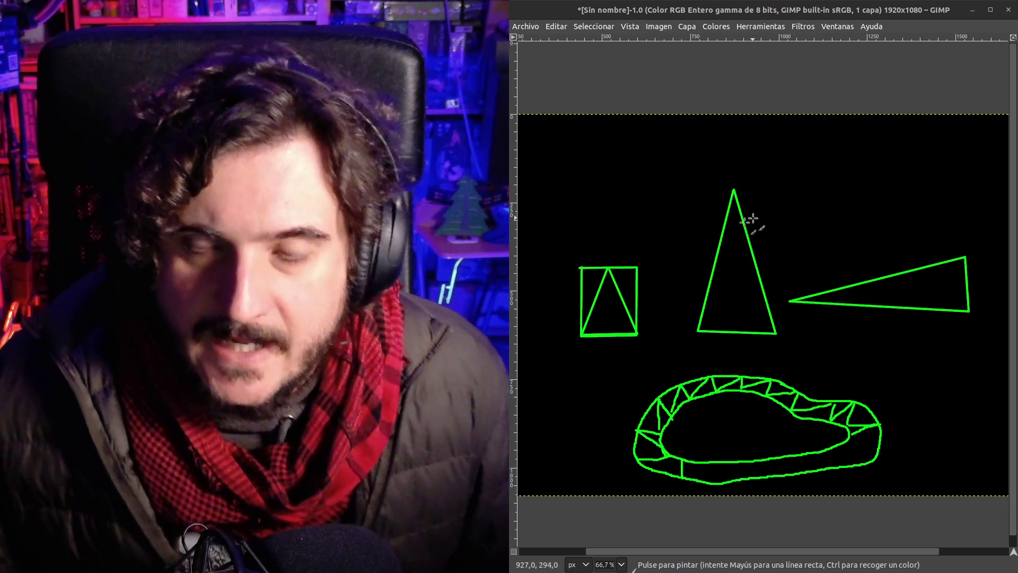
Draw a straight vertical line labelled 2 beside the tall triangle
left_click_drag(669, 197, 653, 301)
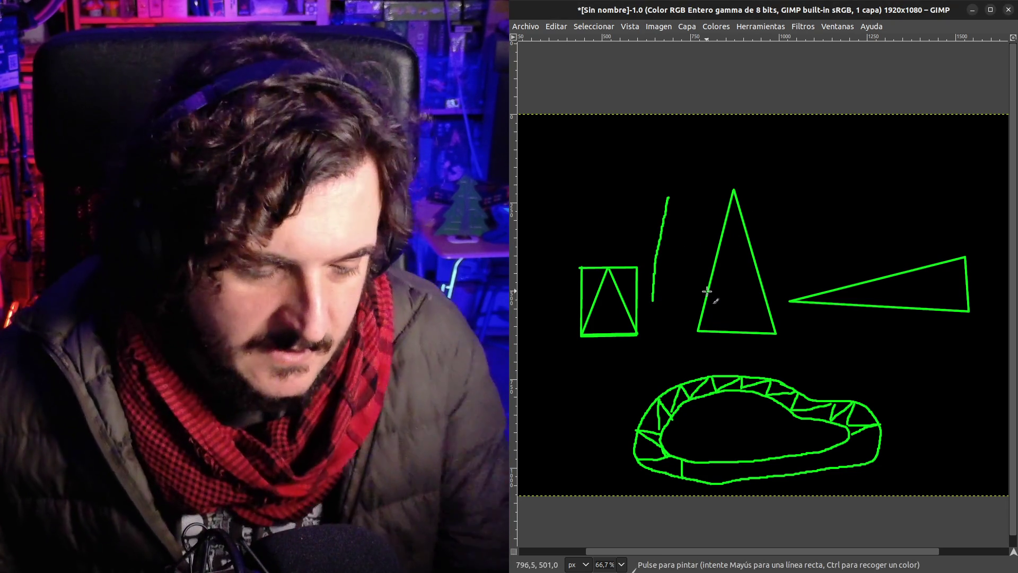
key("ctrl+z")
left_click(684, 197)
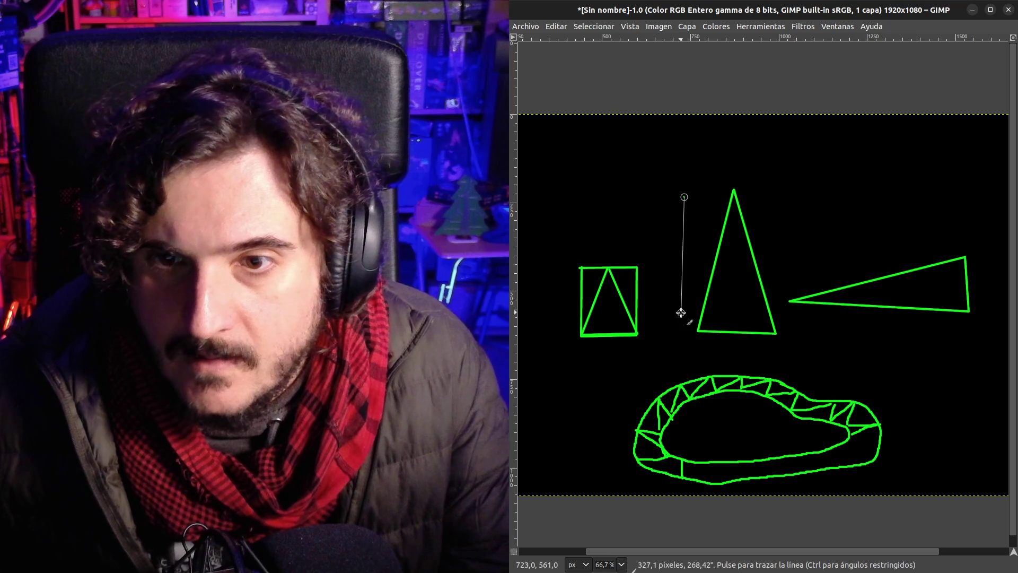
left_click(677, 333, "shift")
mouse_move(665, 231)
left_mouse_down()
mouse_move(677, 243)
mouse_move(670, 255)
left_mouse_up()
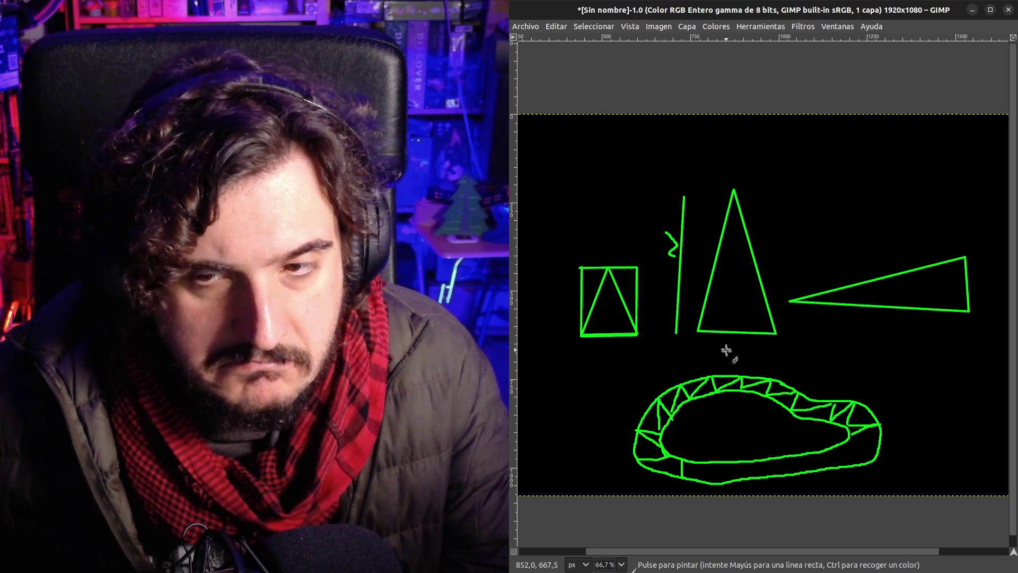
Add a 0,5 line under the triangle's base and a dimension line beside the square
left_click(699, 345)
left_click(771, 342, "shift")
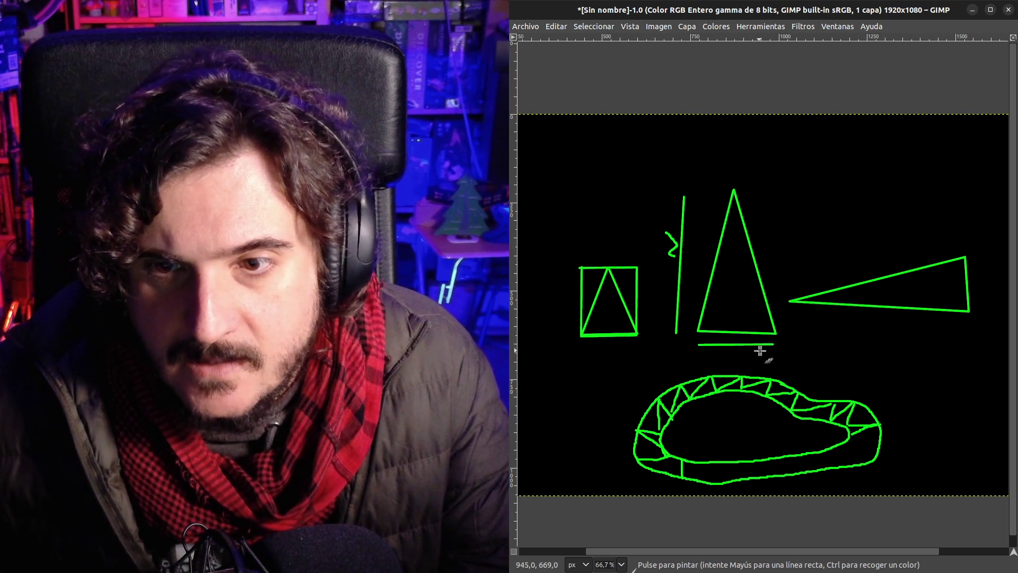
mouse_move(760, 349)
left_mouse_down()
mouse_move(763, 364)
mouse_move(771, 351)
left_mouse_up()
key("ctrl+z")
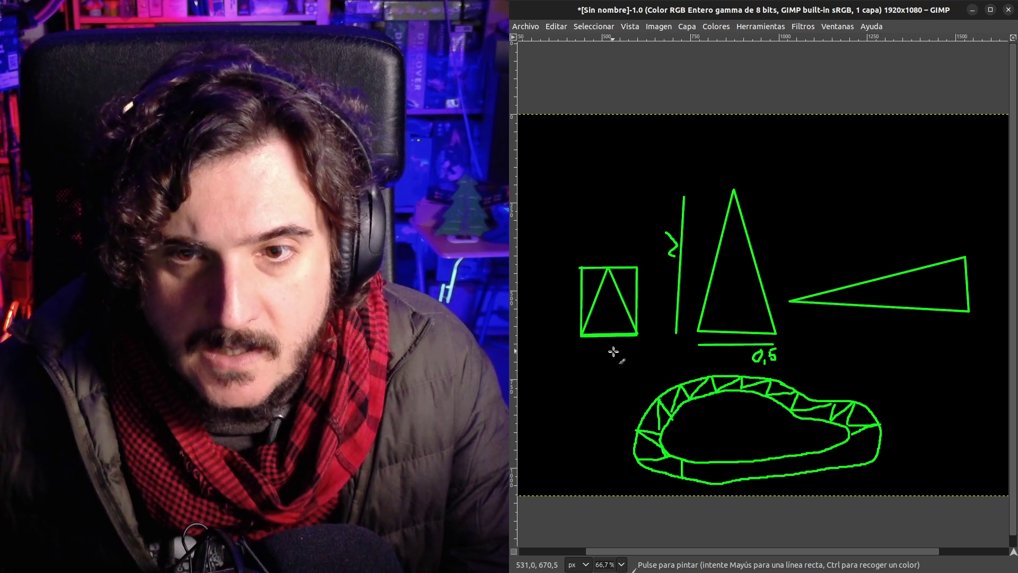
mouse_move(568, 277)
left_mouse_down()
mouse_move(574, 331)
mouse_move(548, 303)
mouse_move(548, 315)
mouse_move(557, 309)
left_mouse_up()
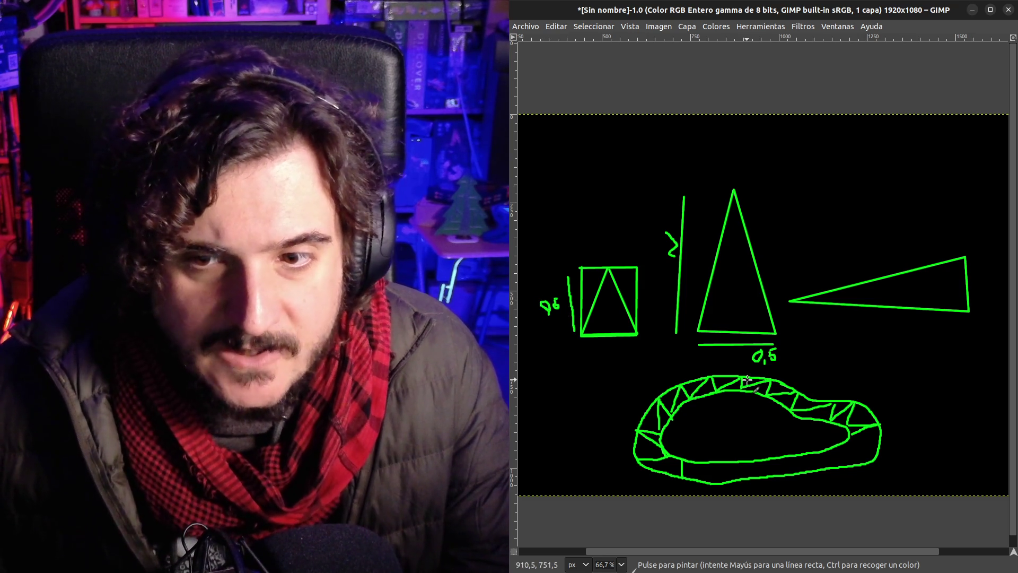
scroll(799, 414, "up", 3)
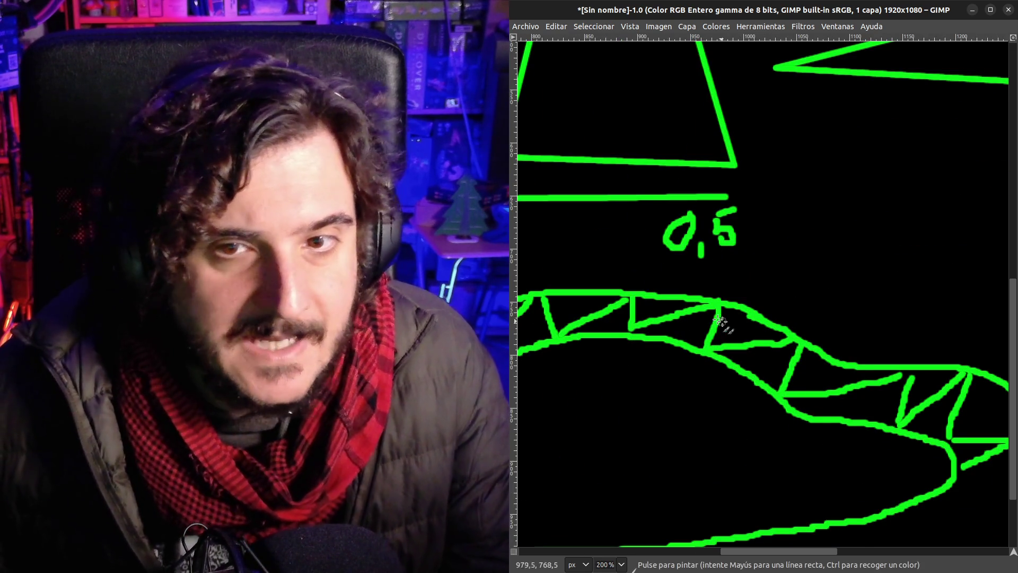
Zoom in on the ring and paint a small ship outline on the track
scroll(886, 392, "down", 3)
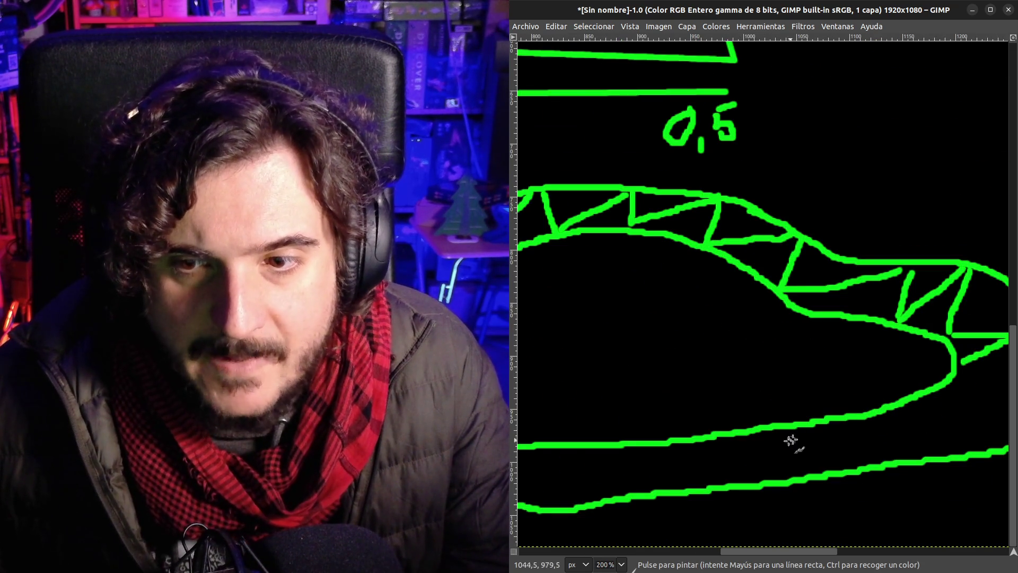
mouse_move(763, 448)
left_mouse_down()
mouse_move(810, 445)
mouse_move(778, 458)
mouse_move(762, 441)
left_mouse_up()
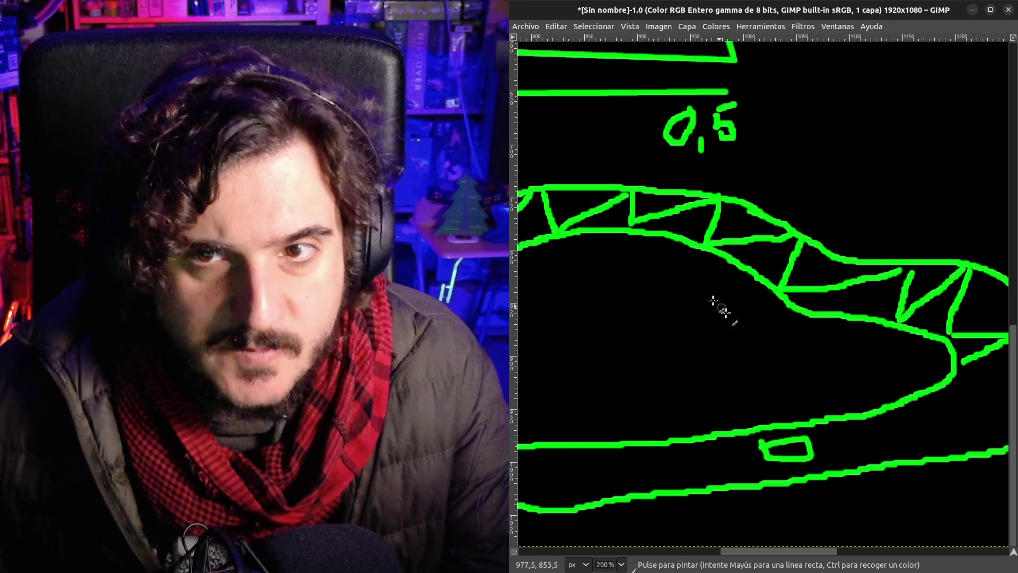
scroll(675, 278, "down", 3)
scroll(674, 216, "up", 1)
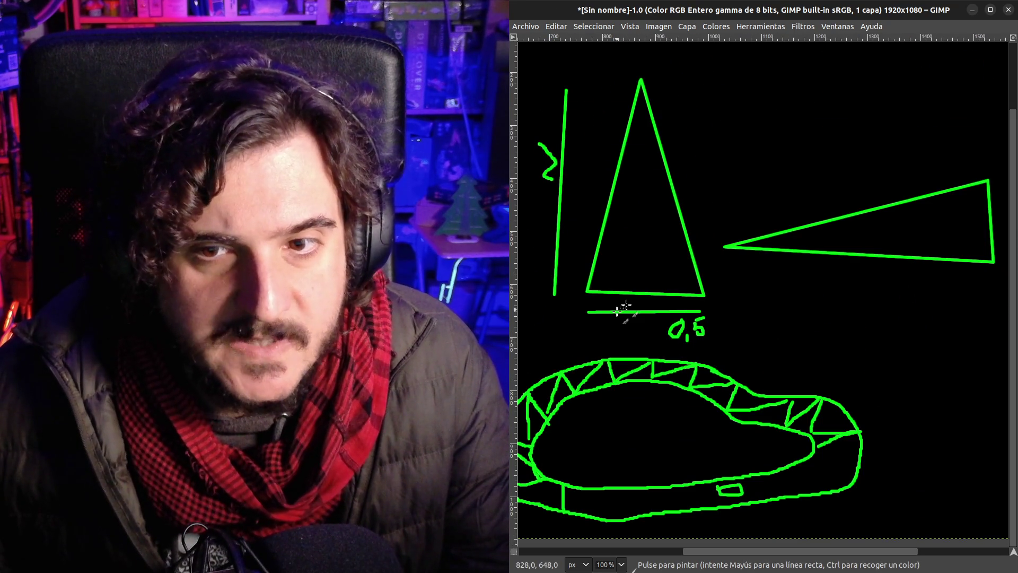
key("o")
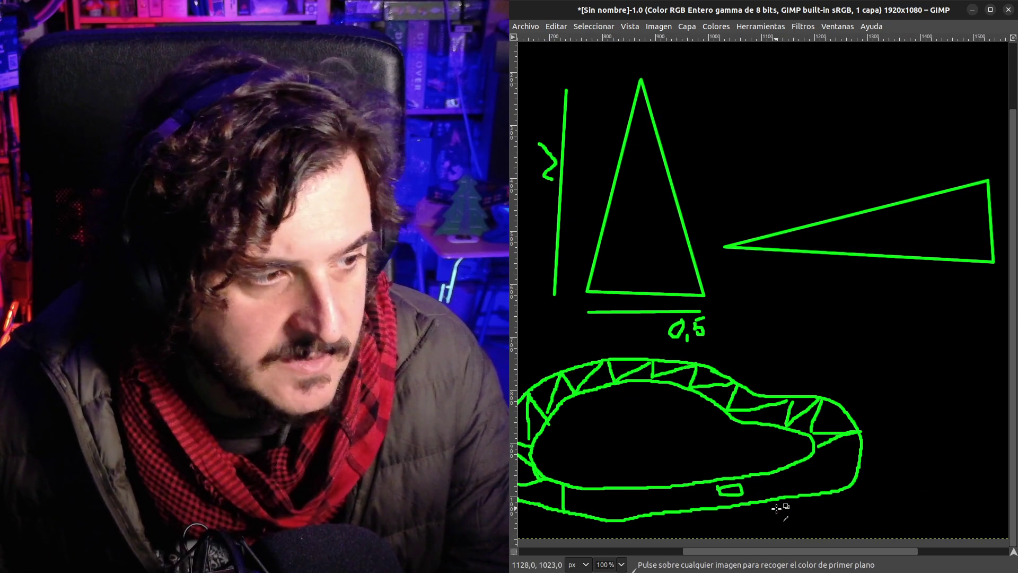
scroll(776, 509, "up", 2)
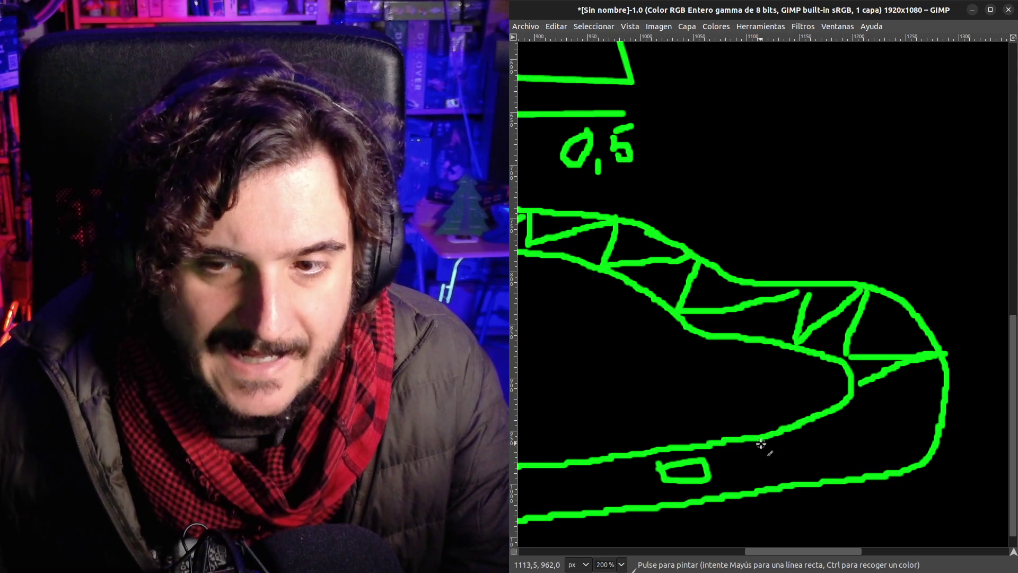
Draw a line across the track's width and label it 3m
left_click_drag(758, 442, 774, 484)
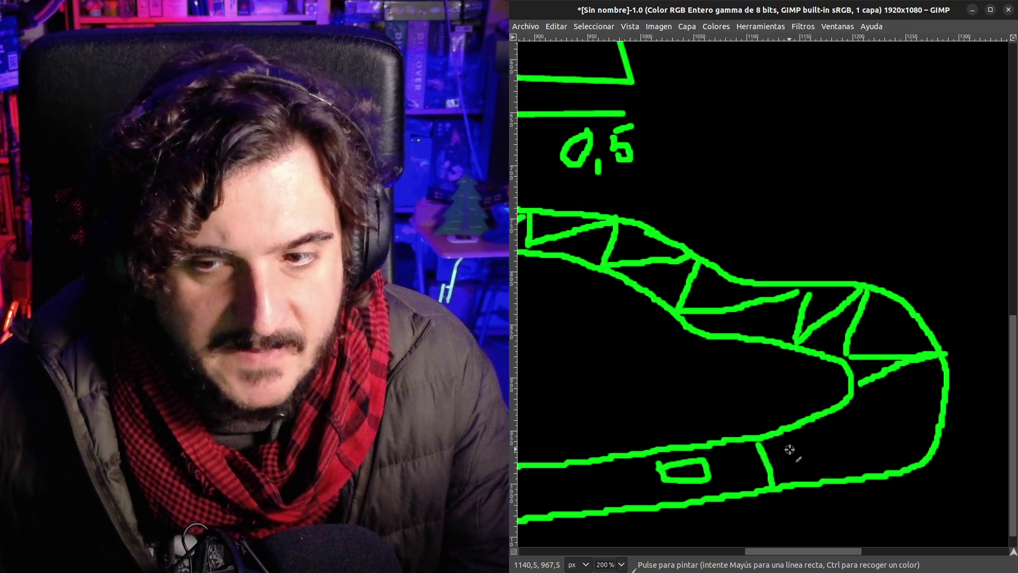
mouse_move(789, 444)
left_mouse_down()
mouse_move(801, 445)
mouse_move(797, 463)
mouse_move(842, 446)
left_mouse_up()
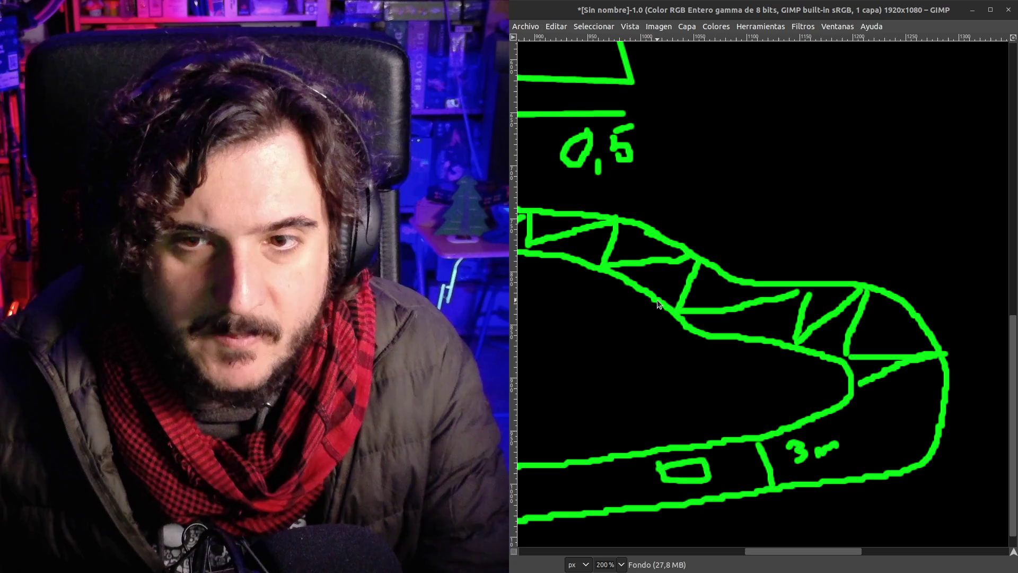
key("alt+Tab")
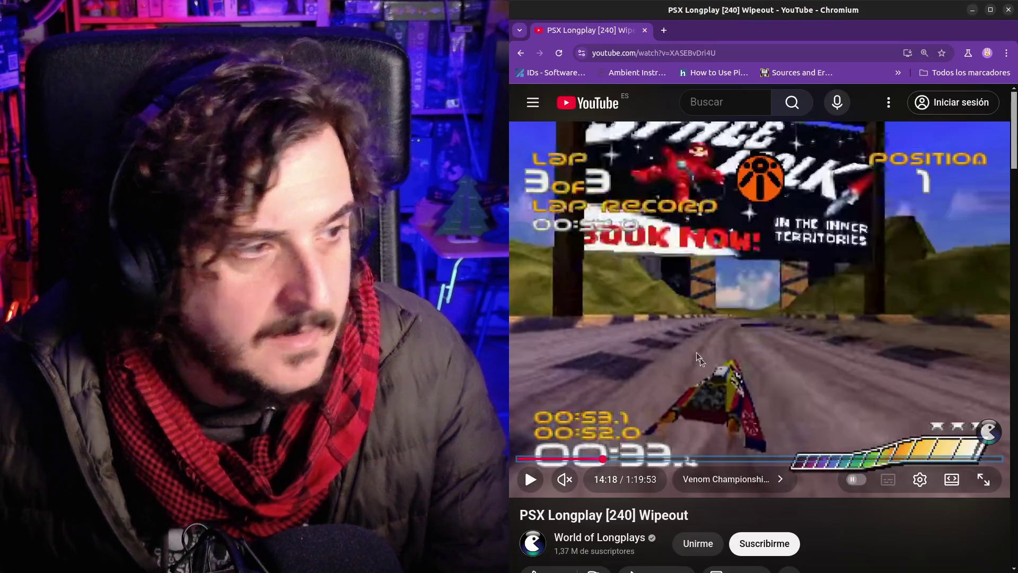
Play the Wipeout longplay briefly twice, leaving it paused on lap 3 at 00:39
left_click(724, 421)
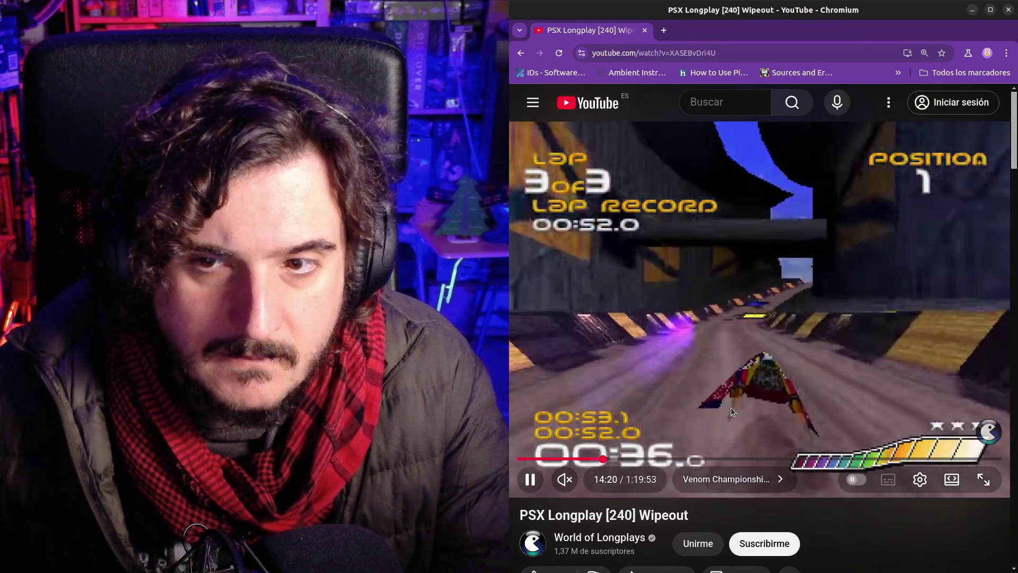
left_click(731, 342)
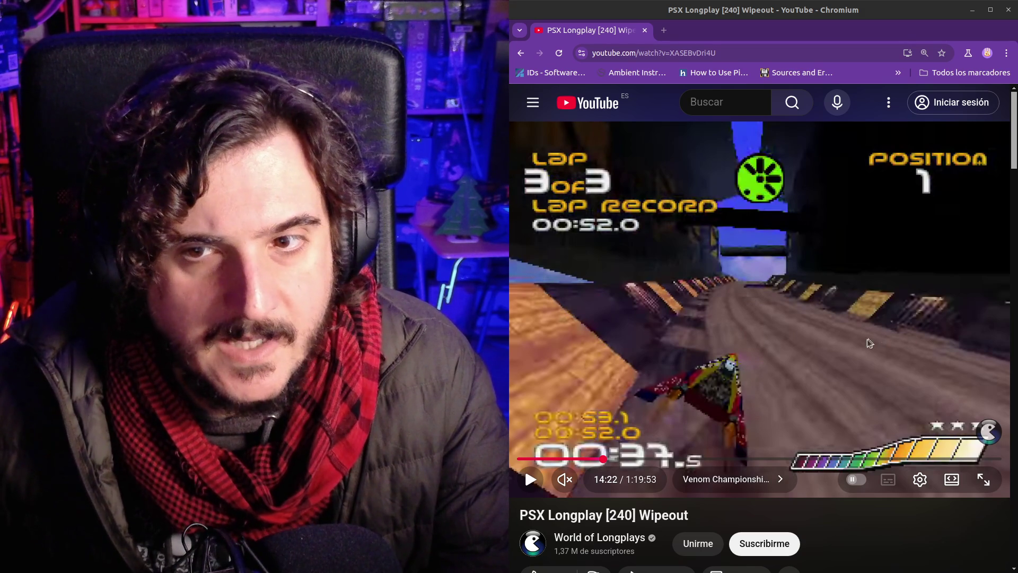
left_click(750, 358)
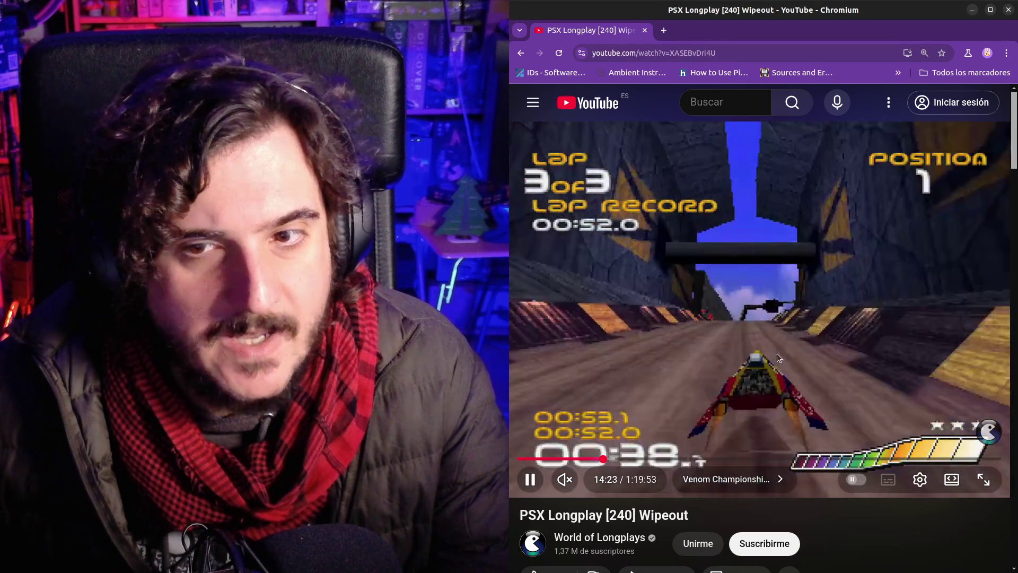
left_click(756, 351)
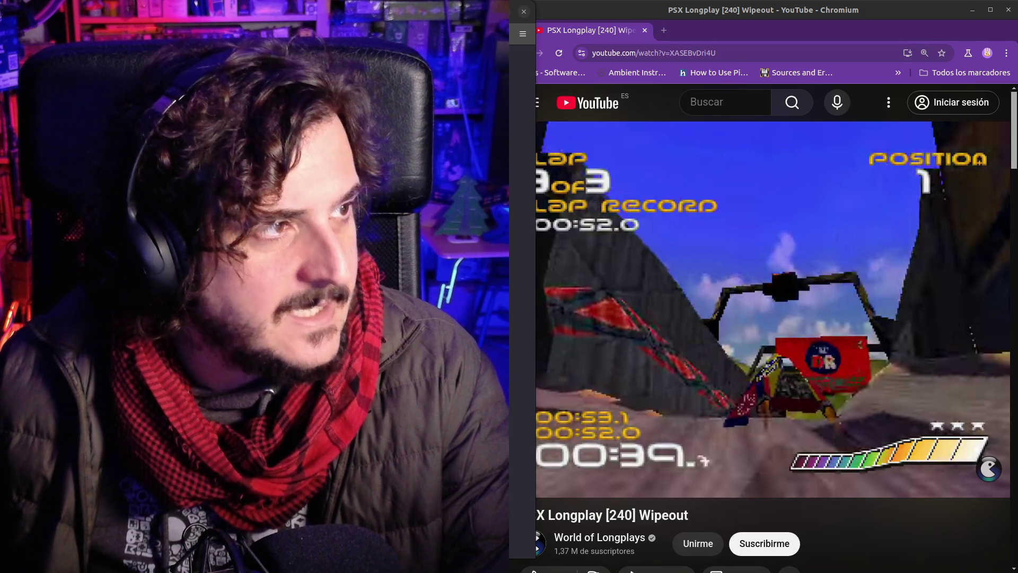
key("alt+Tab")
Drag korynave_rafalagoon.obj out of the archive into the 3d-to-2d project folder
mouse_move(511, 222)
left_mouse_down()
mouse_move(530, 218)
mouse_move(692, 399)
left_mouse_up()
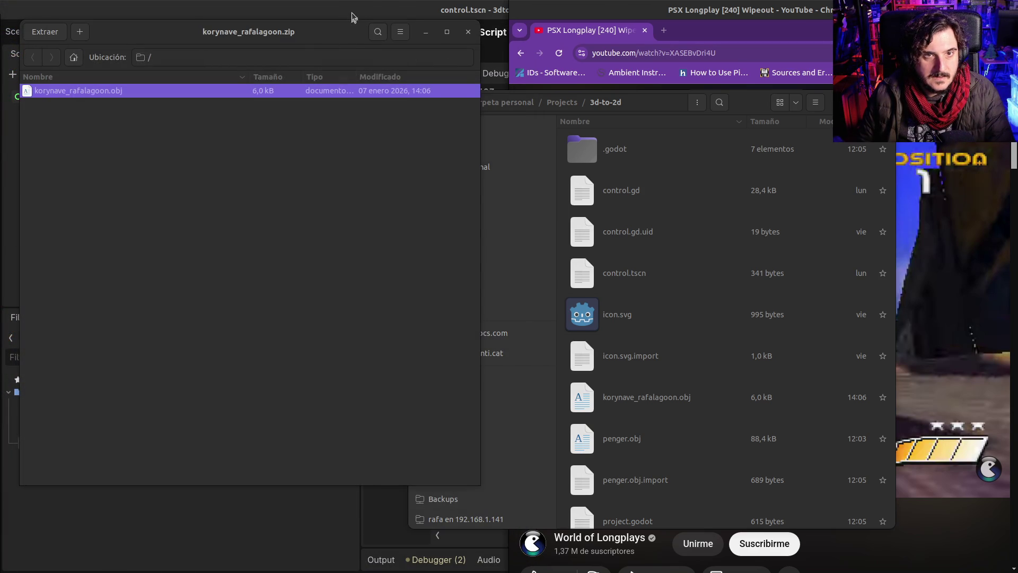
left_click(351, 12)
key("Down")
key("Down")
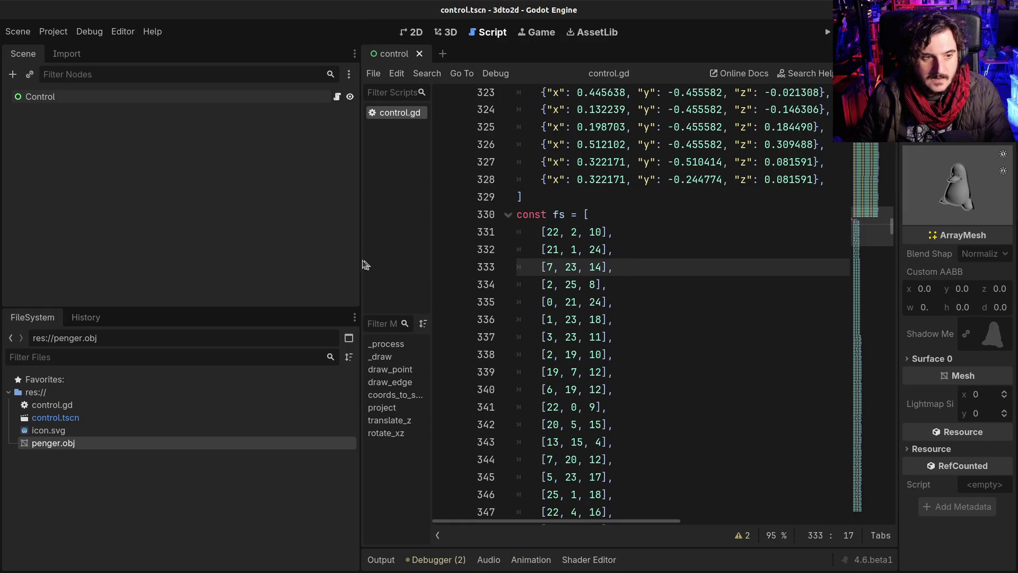
Preview korynave_rafalagoon.obj and read the Output log's missing korynave_rafalagoon.mtl error
left_click_drag(358, 259, 175, 260)
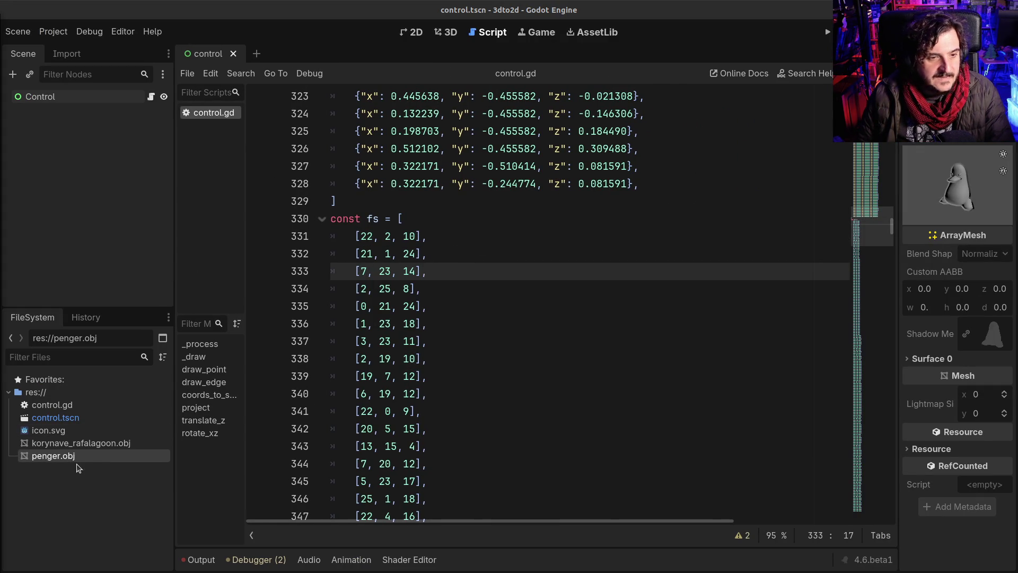
left_click(88, 445)
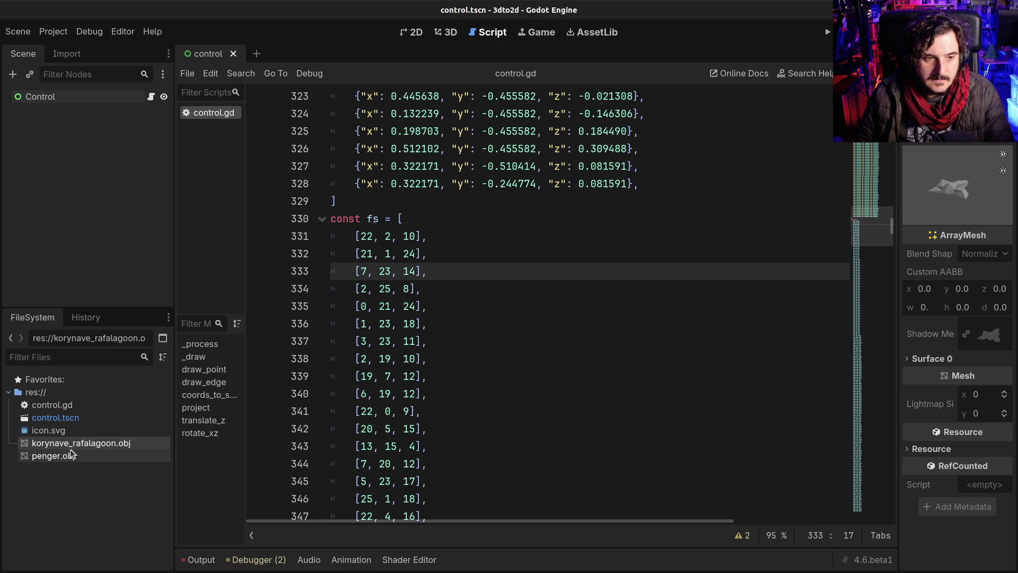
left_click(196, 559)
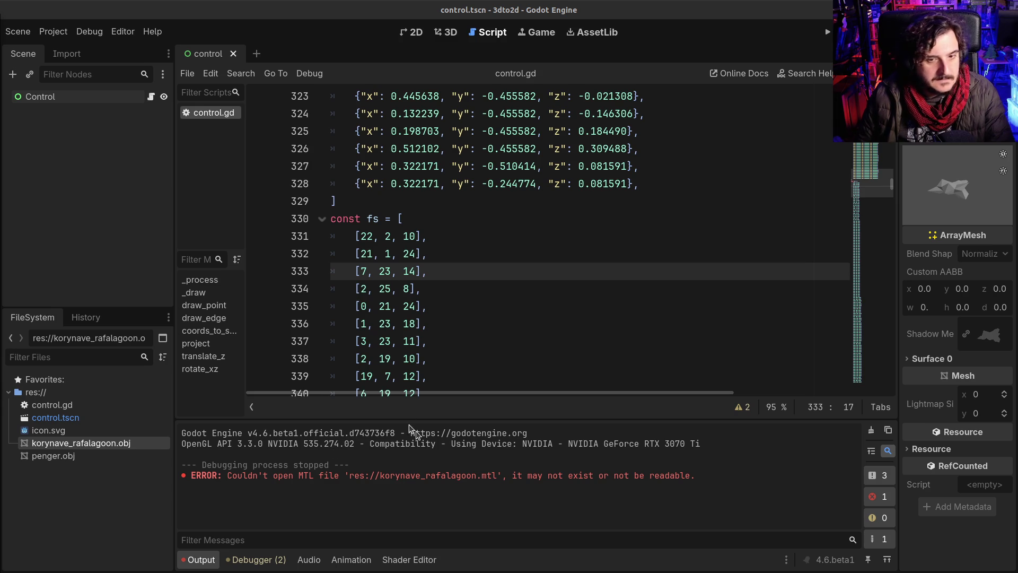
right_click(83, 442)
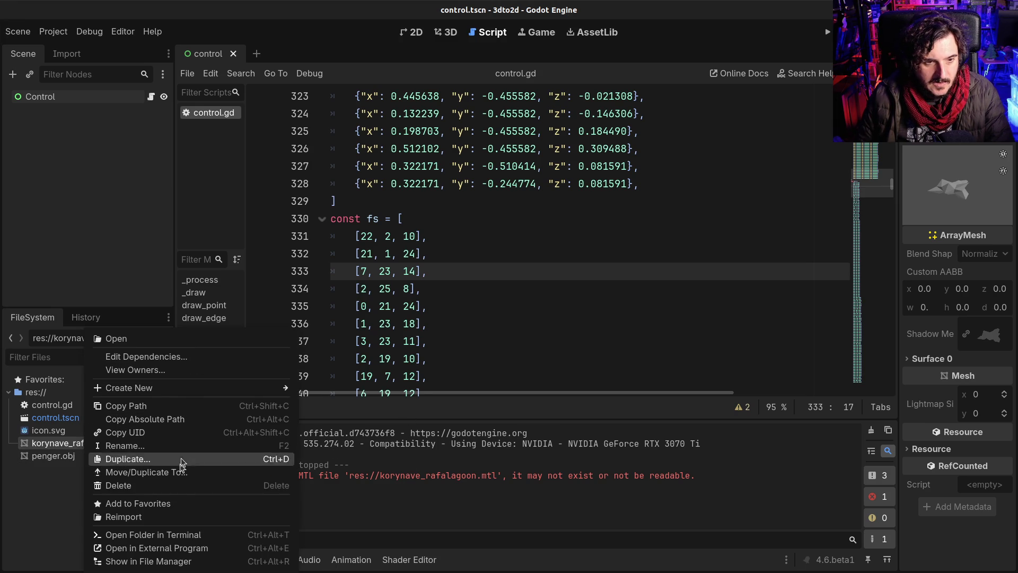
left_click(366, 489)
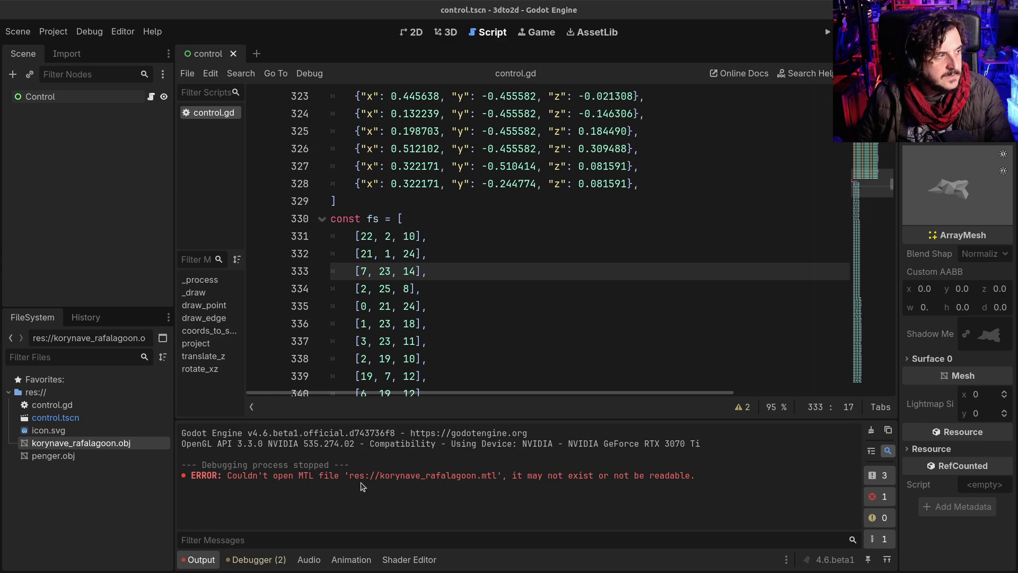
right_click(109, 501)
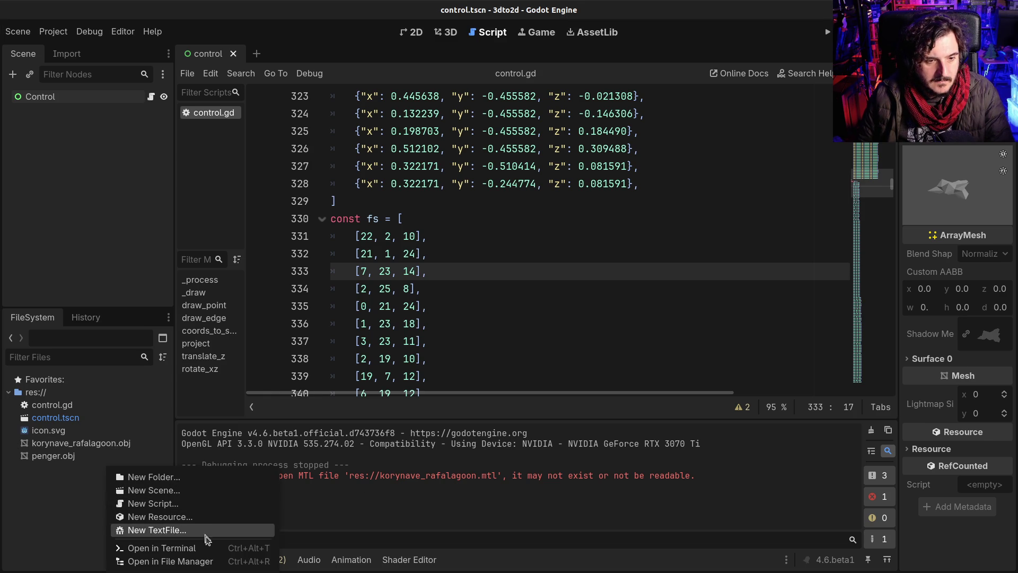
Open a terminal in the project folder and load korynave_rafalagoon.obj in vi
left_click(213, 551)
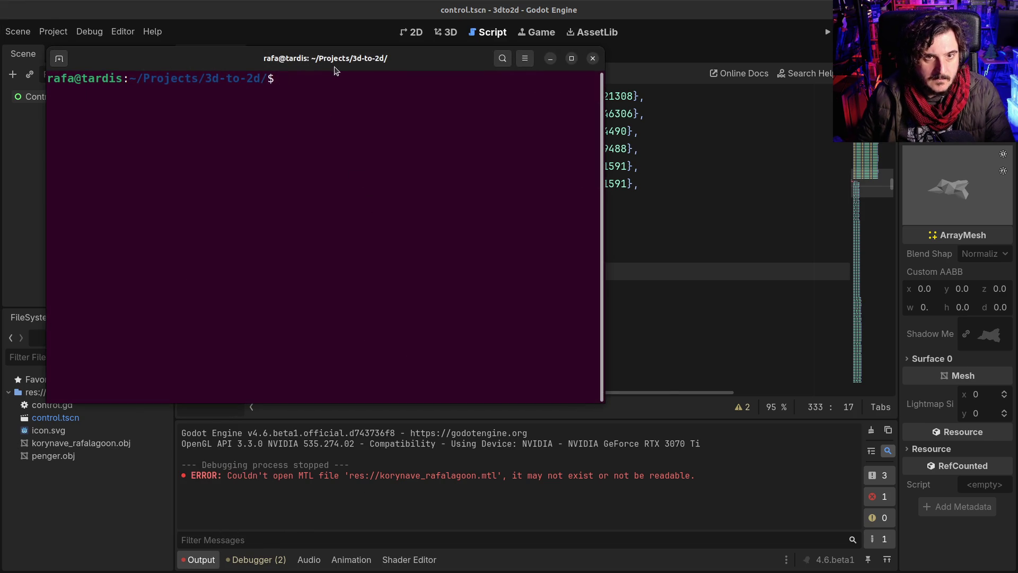
left_click_drag(336, 69, 432, 105)
type("vi k")
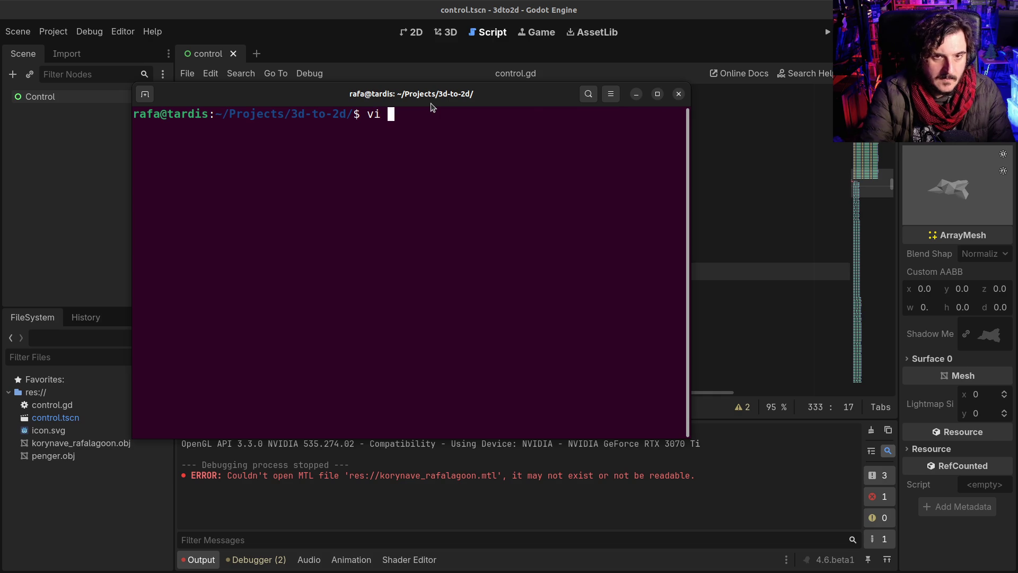
key("Tab")
key("Return")
Prefix the mtllib line with # and write the file with :w
key("j")
key("j")
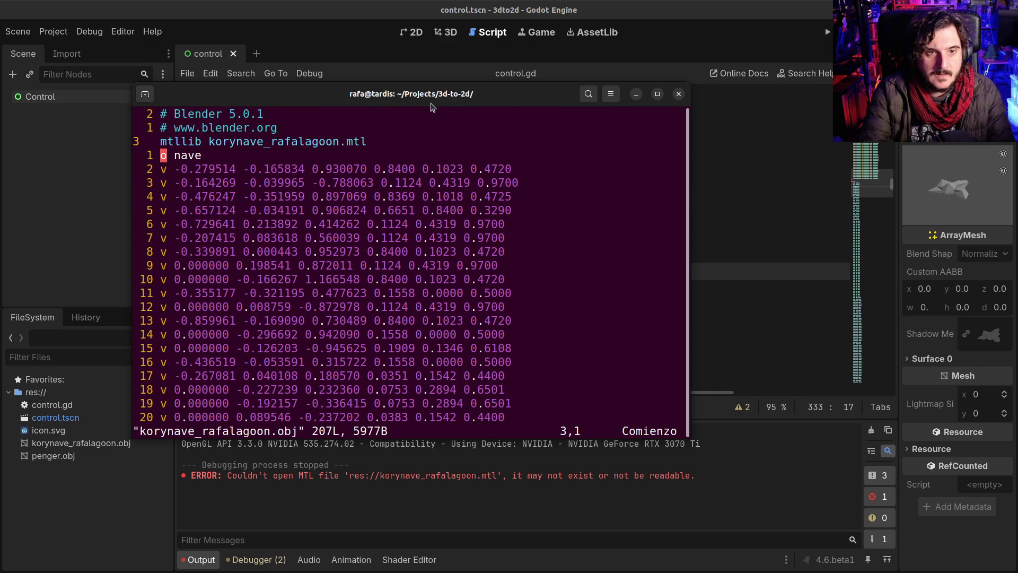
type("i#")
key("Escape")
type(":w")
key("Return")
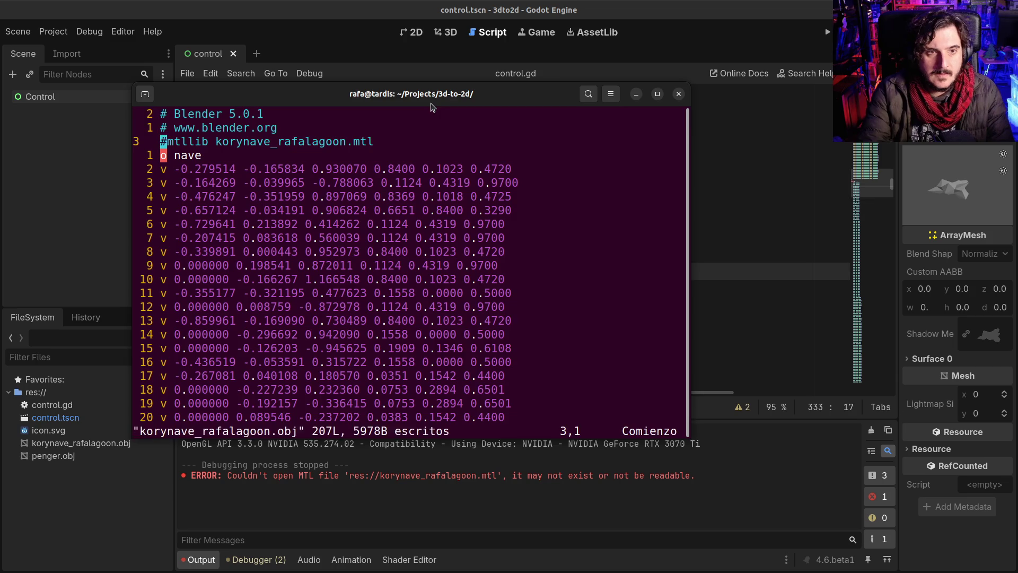
key("alt+Tab")
scroll(313, 339, "up", 1)
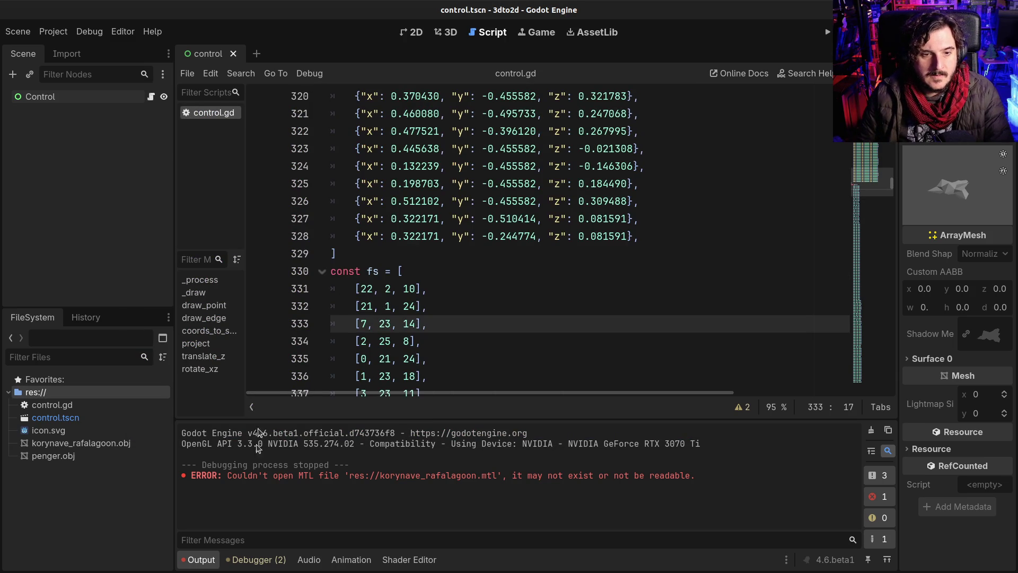
Set the FileSystem dock's Dock Position to the bottom panel
left_click(44, 447)
right_click(42, 444)
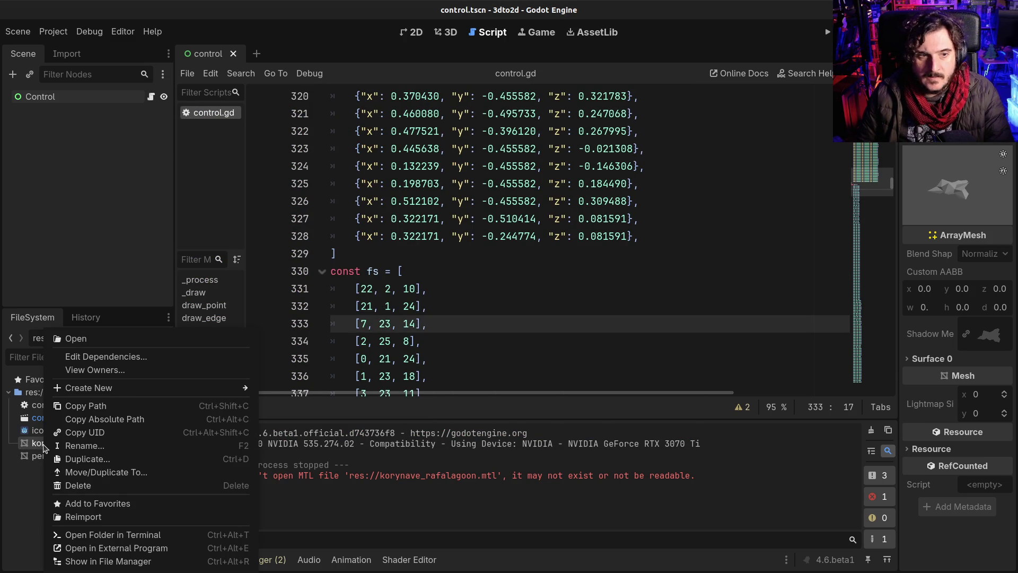
left_click(44, 447)
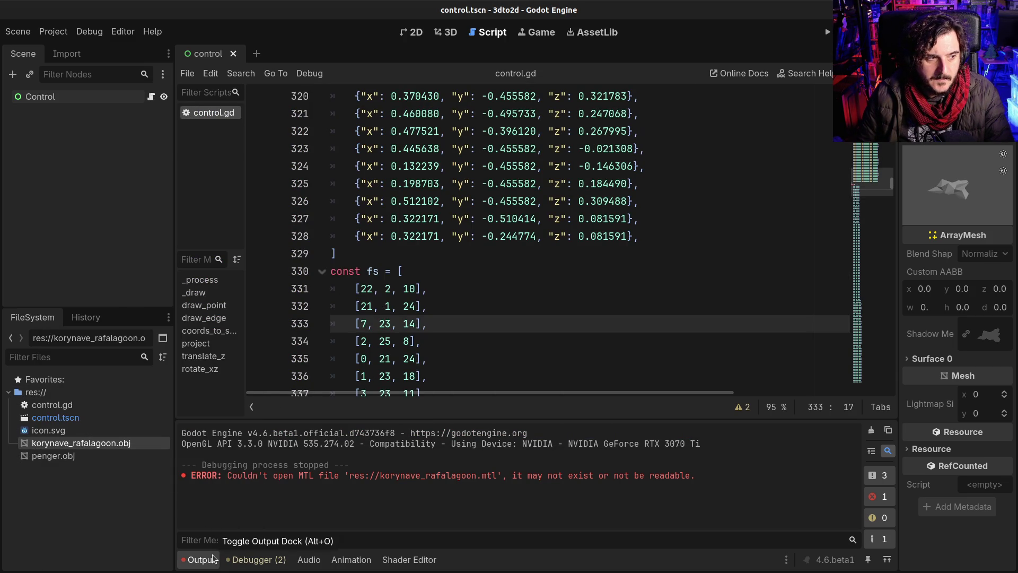
key("alt+Tab")
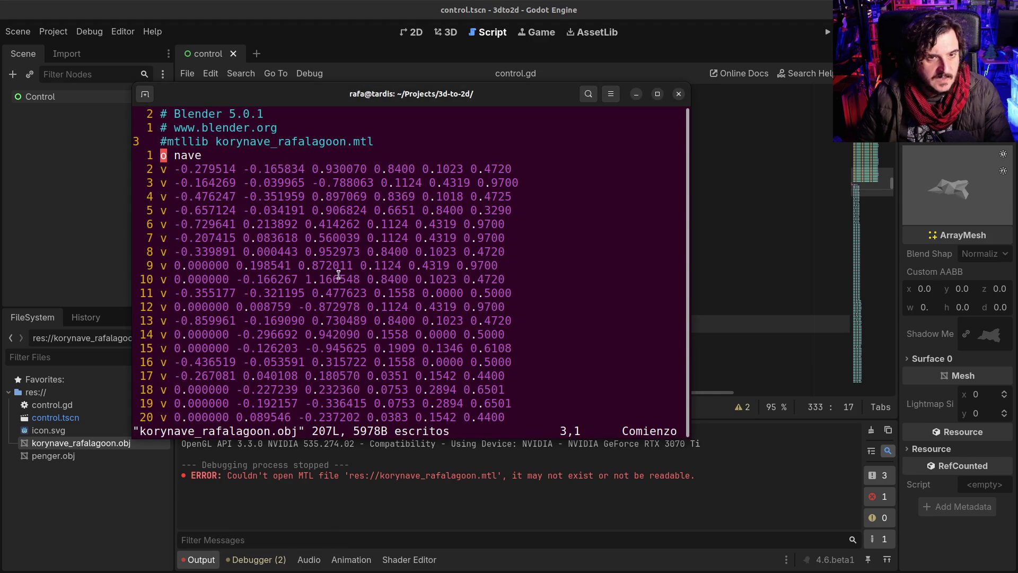
key("alt+Tab")
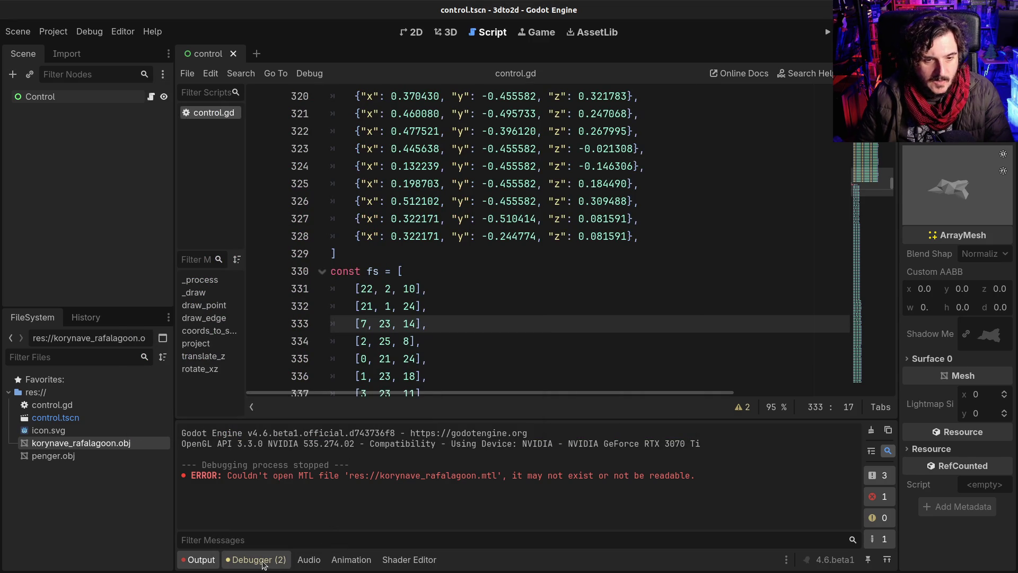
left_click(169, 317)
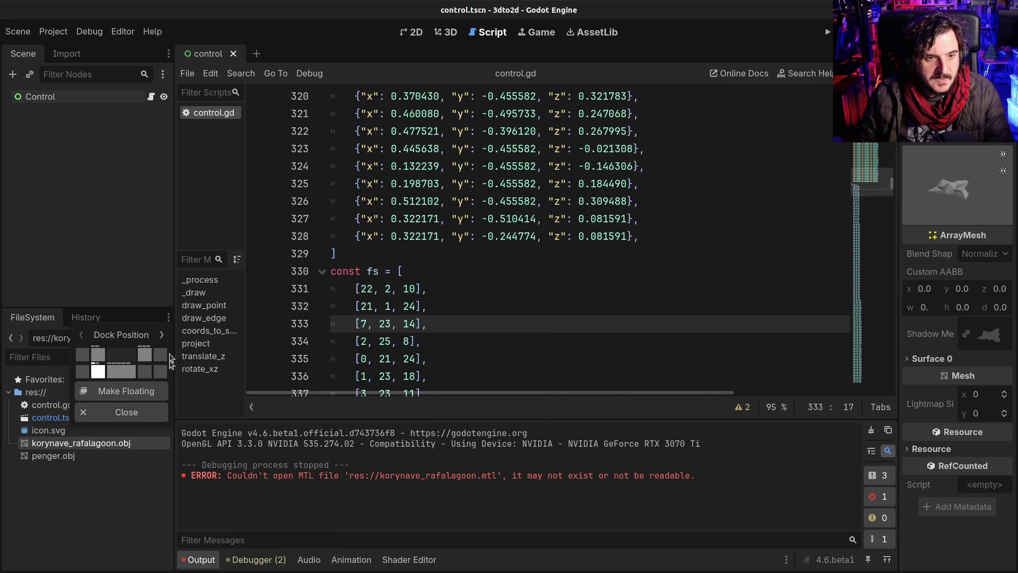
left_click(135, 369)
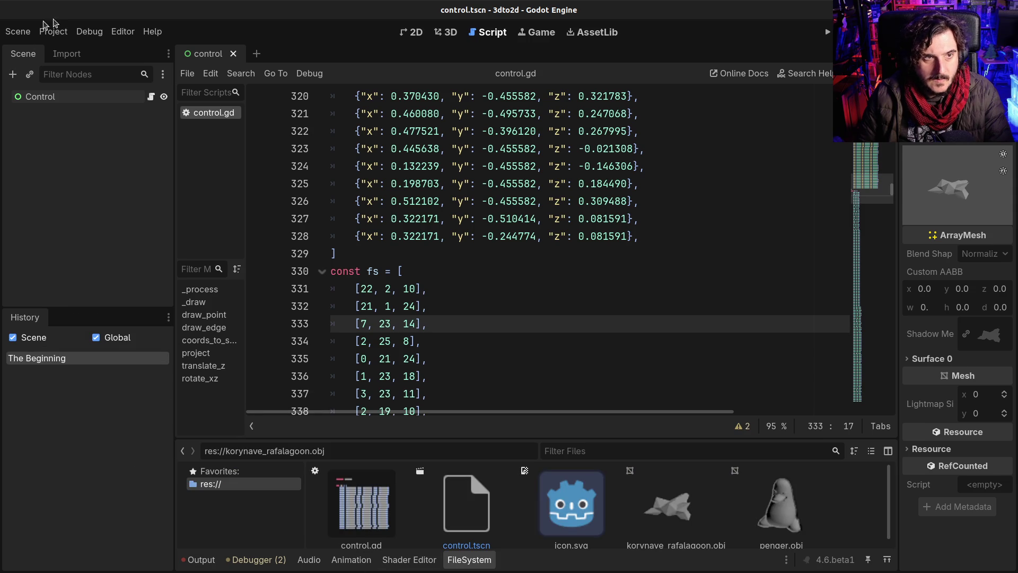
Confirm korynave_rafalagoon.obj imports as OBJ as Mesh and make the bottom file panel taller
left_click(62, 53)
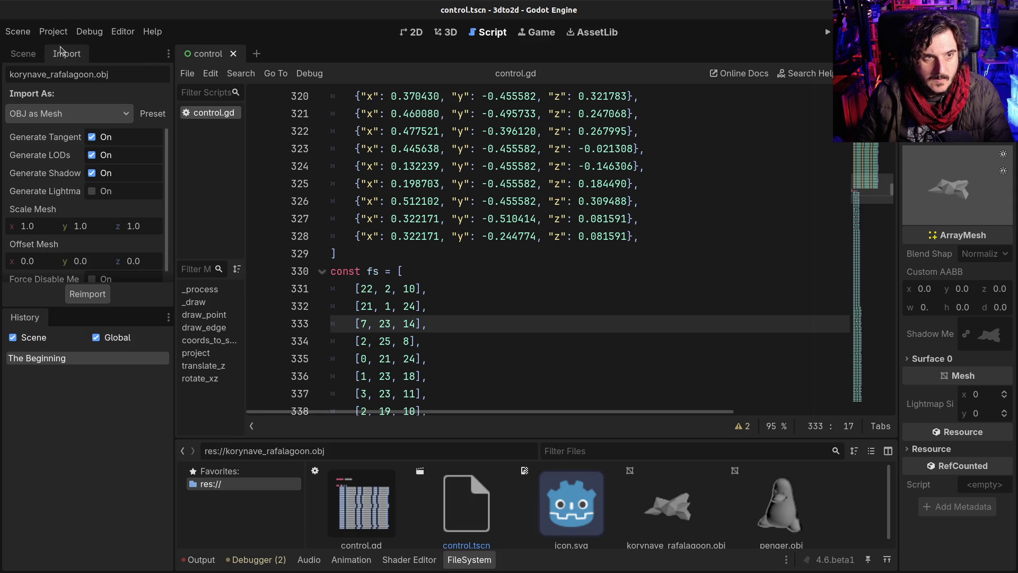
left_click(64, 115)
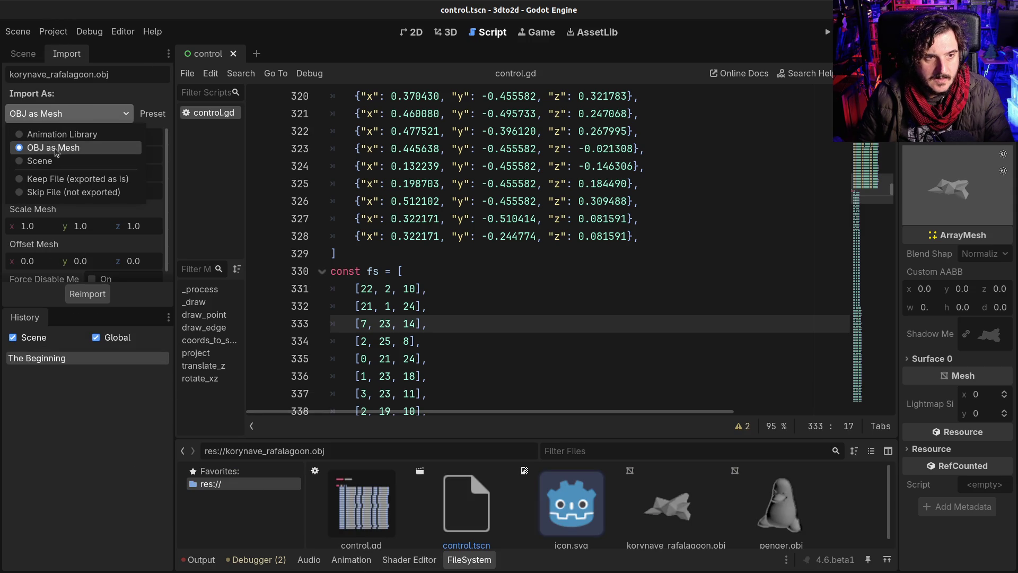
left_click(76, 499)
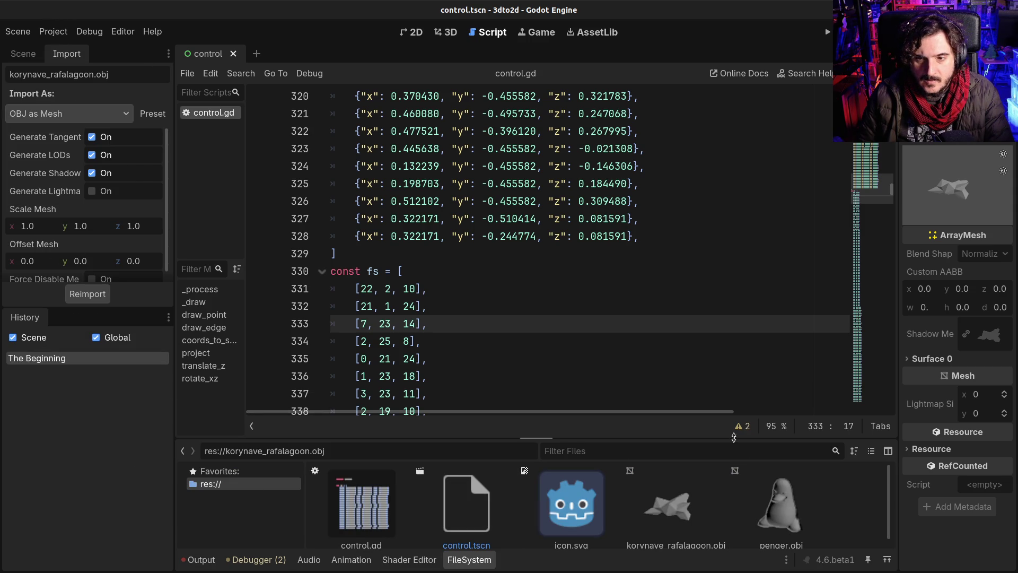
left_click_drag(732, 438, 728, 352)
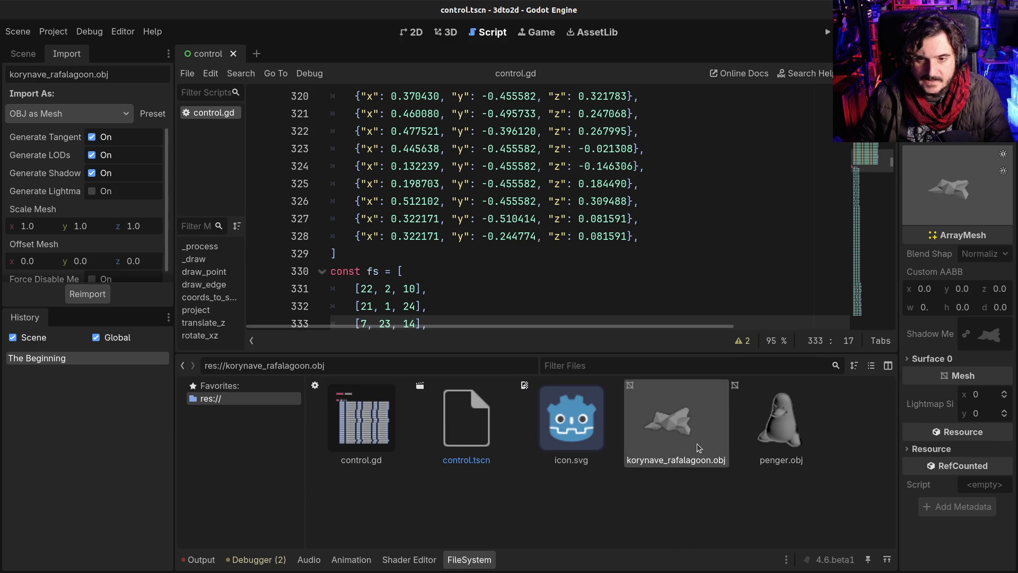
Reselect the korynave_rafalagoon.obj ship and rotate its preview to another angle
right_click(676, 419)
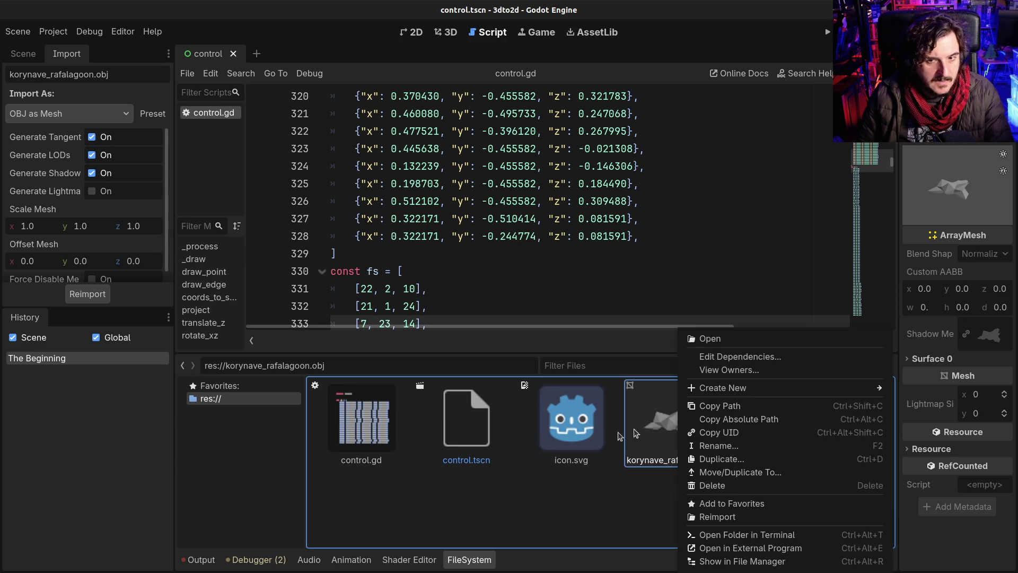
left_click(667, 437)
left_click(773, 431)
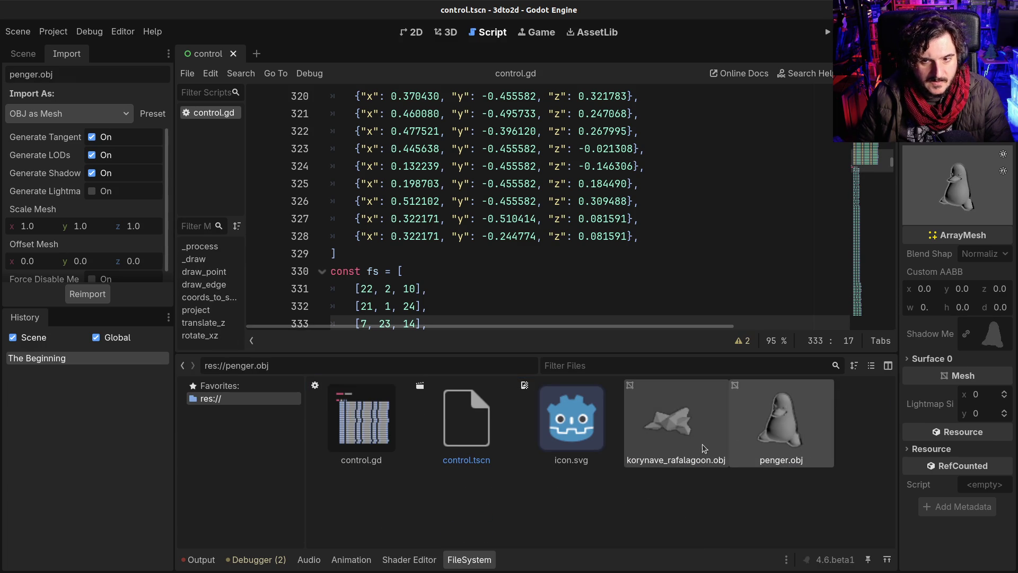
left_click(676, 428)
mouse_move(957, 191)
left_mouse_down()
mouse_move(936, 176)
mouse_move(985, 218)
mouse_move(987, 191)
mouse_move(997, 203)
mouse_move(960, 193)
left_mouse_up()
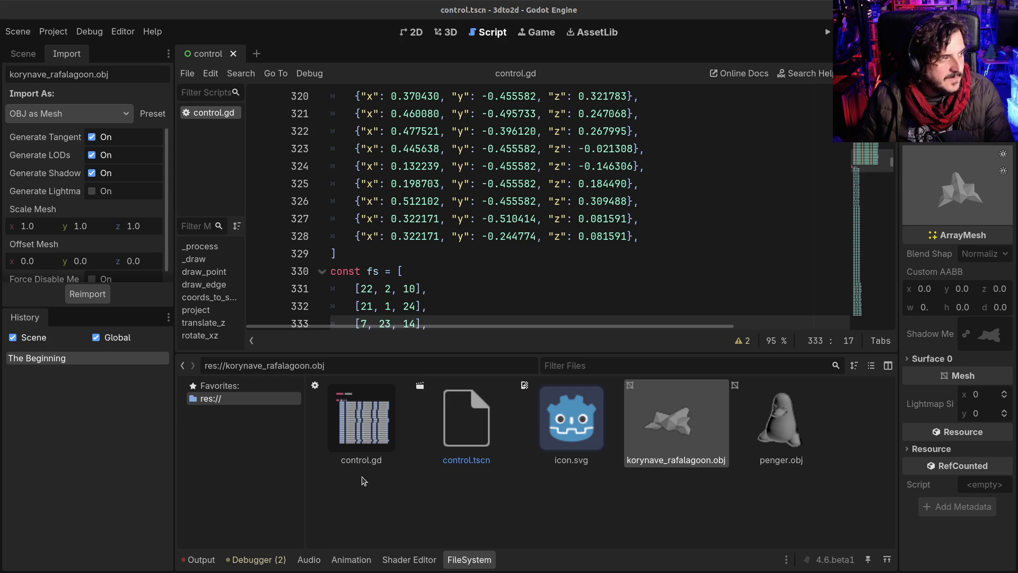
key("alt+Tab")
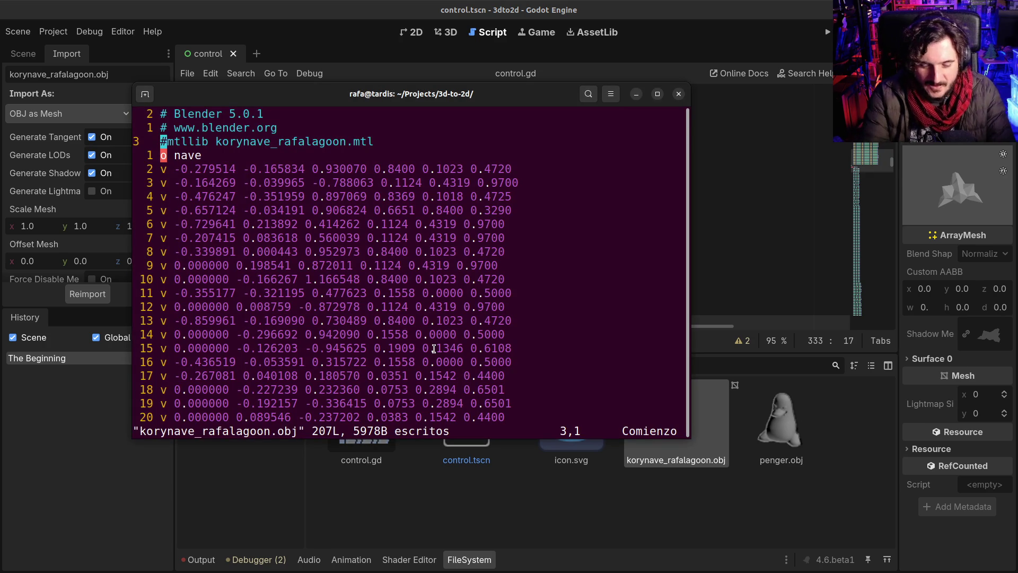
Quit vim with :q, exit the terminal, and close the Archive Manager window
type(":q")
key("Return")
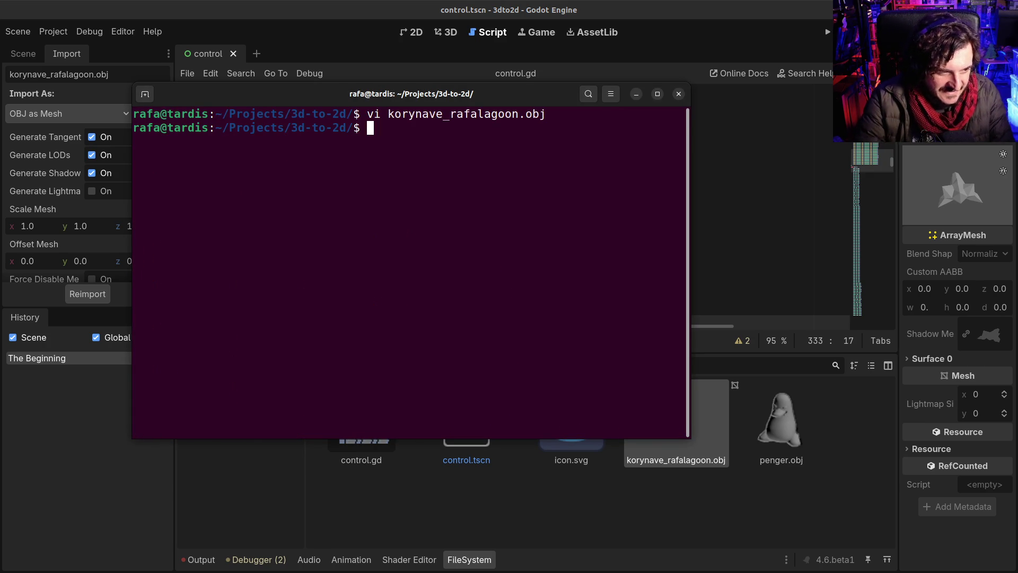
type("exit")
key("Return")
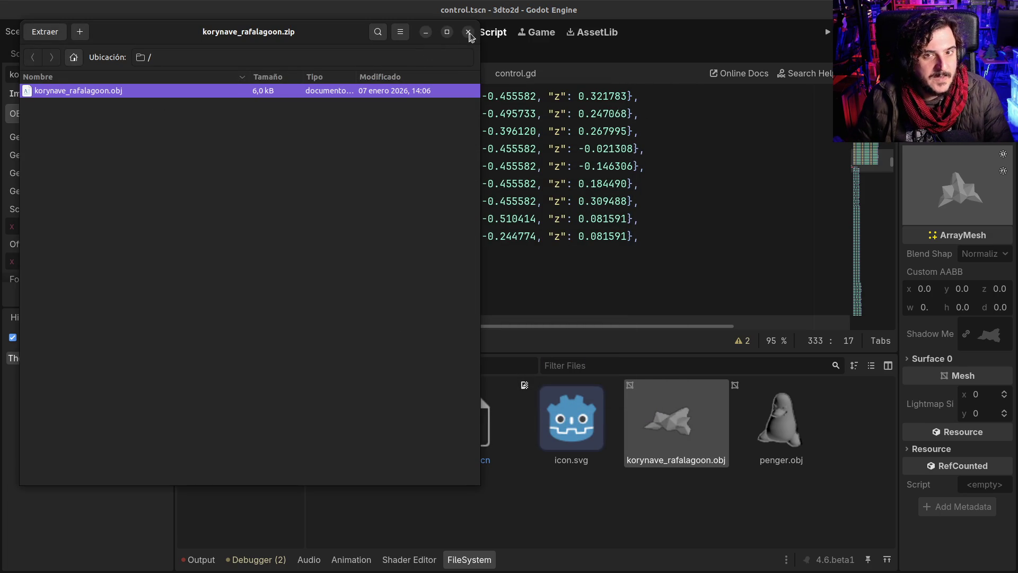
left_click(470, 36)
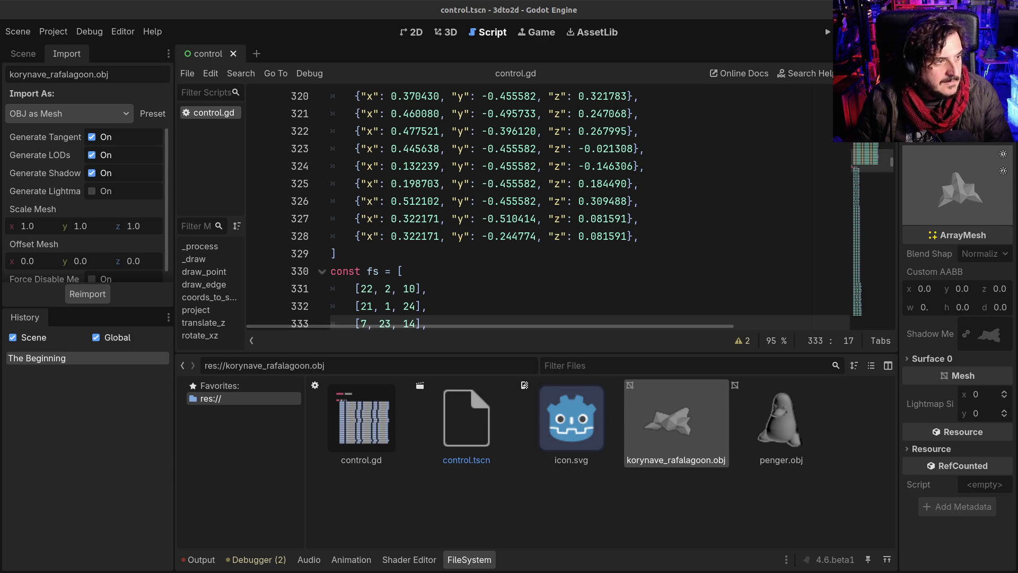
key("alt+Tab")
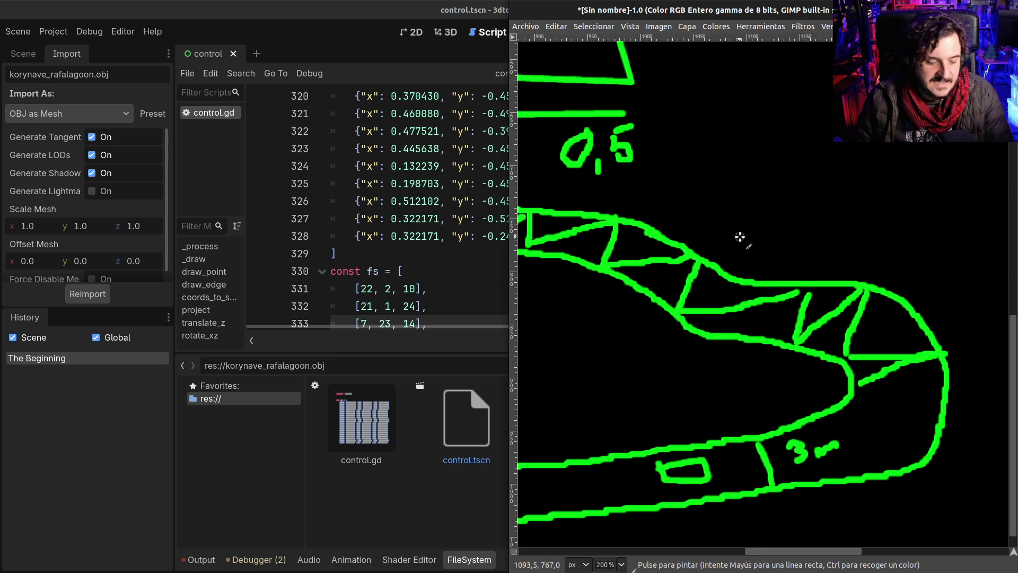
scroll(740, 238, "down", 5, "ctrl")
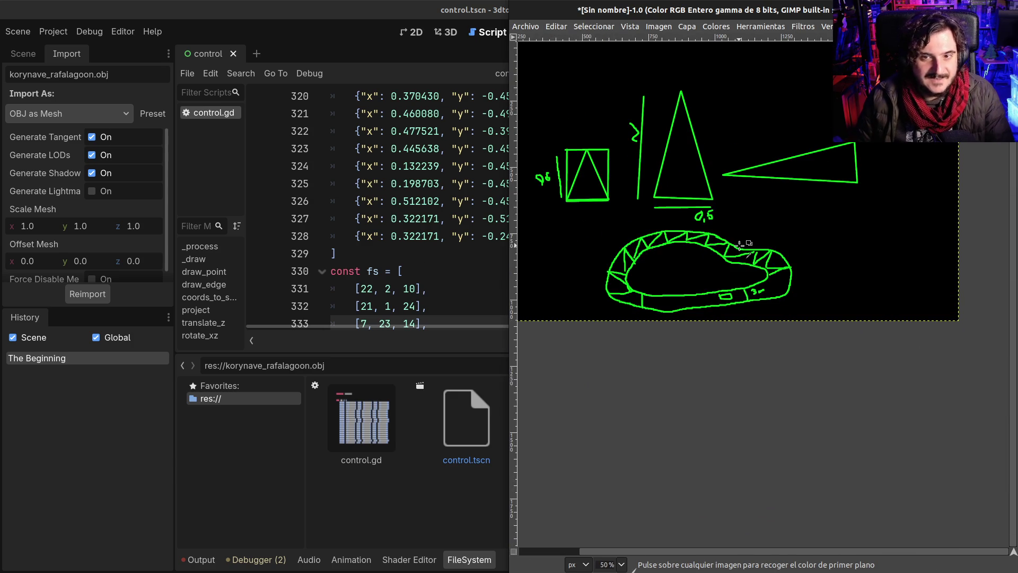
scroll(740, 244, "up", 2)
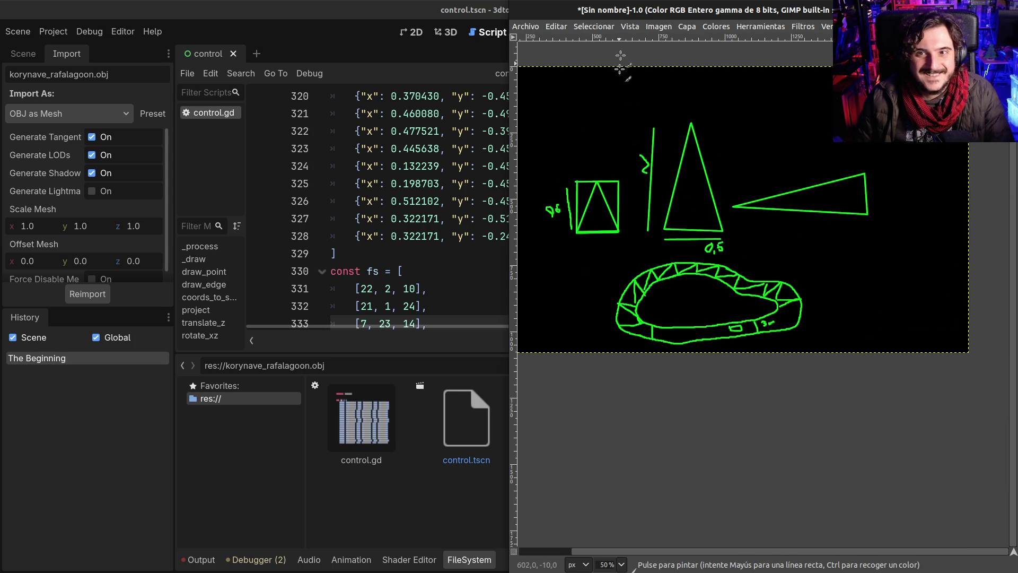
left_click_drag(639, 10, 0, 9)
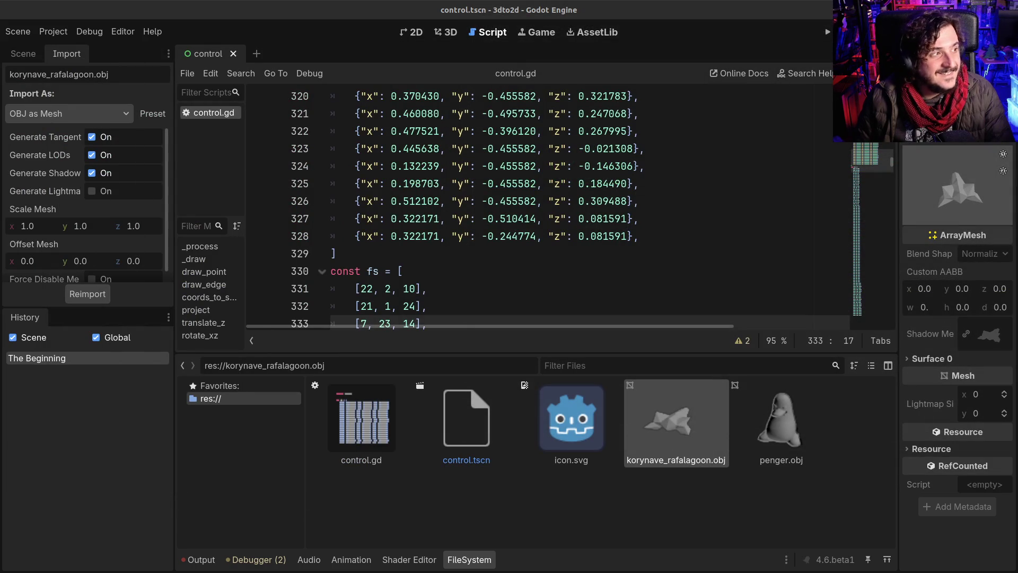